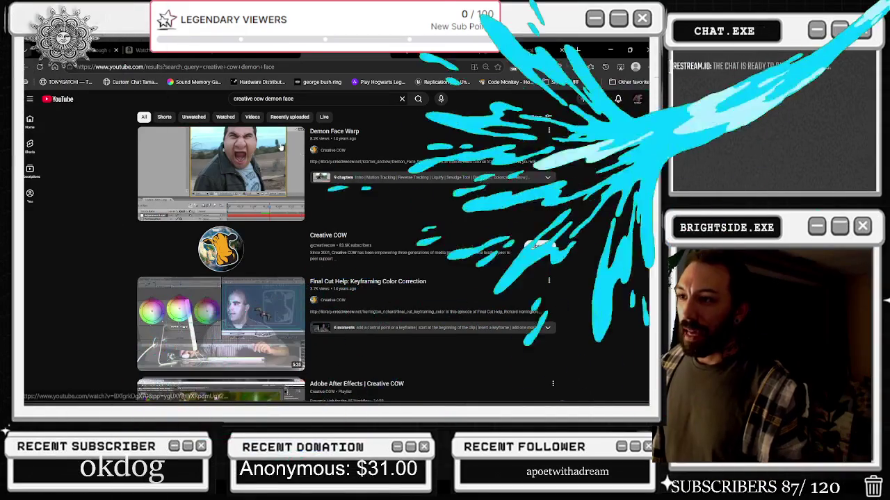
- Find and open the Creative COW 'Demon Face Warp' tutorial video from the results
mouse_move(293, 169)
scroll(292, 169, "down", 5)
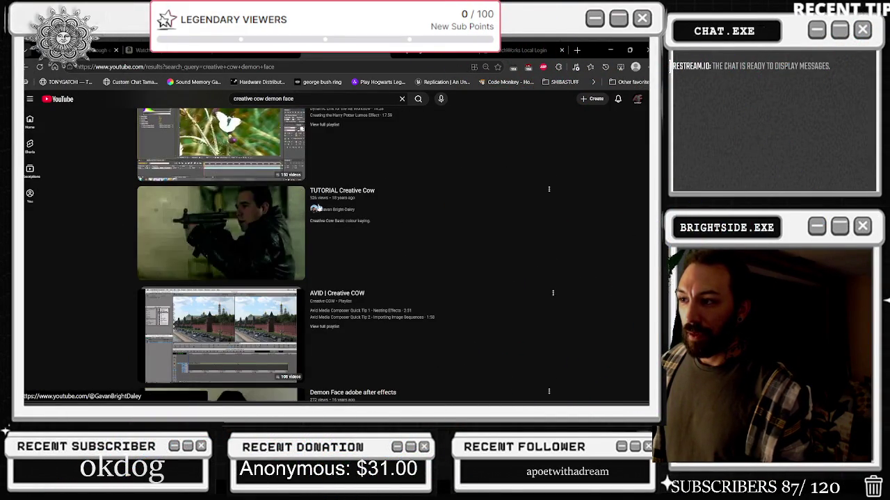
scroll(349, 248, "down", 2)
scroll(207, 378, "down", 2)
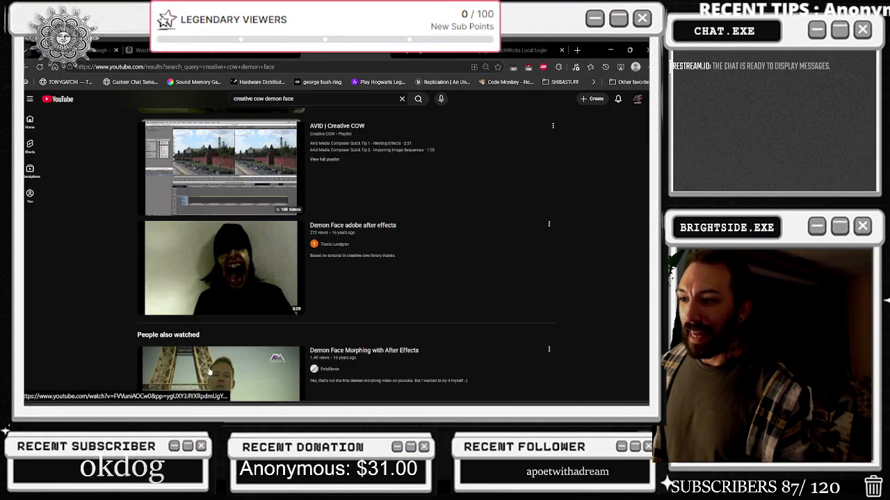
mouse_move(216, 287)
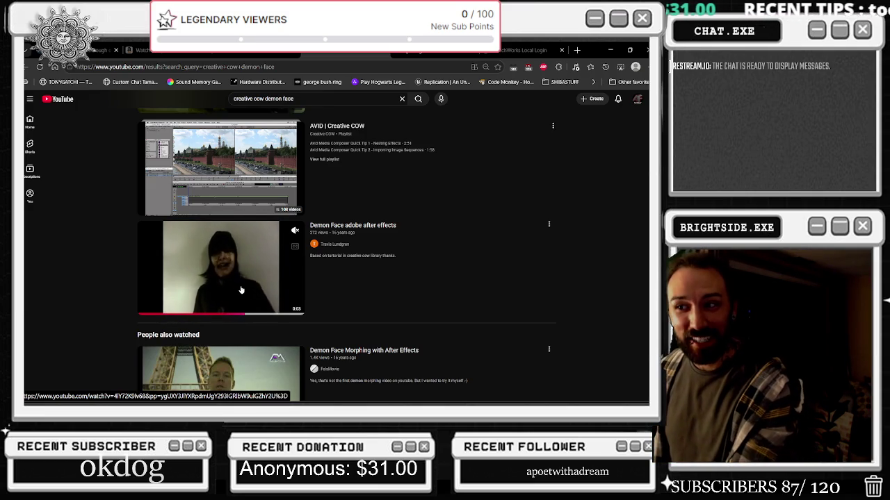
scroll(241, 289, "down", 1)
mouse_move(246, 335)
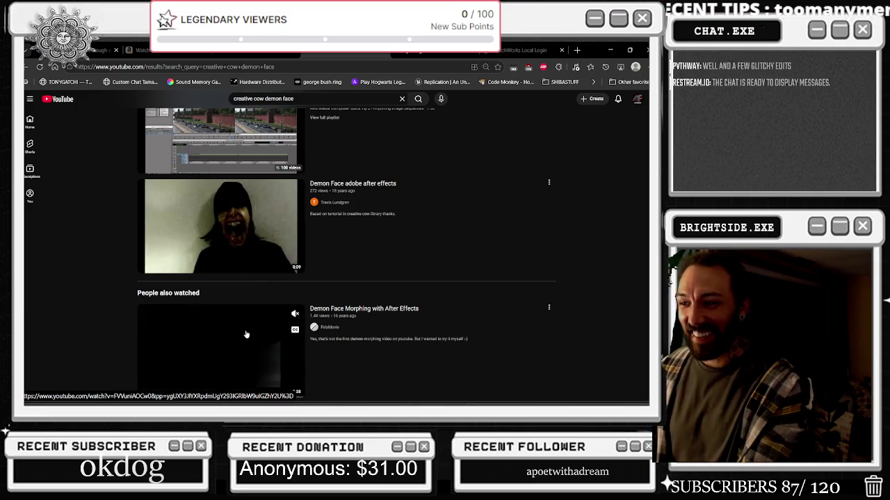
scroll(248, 330, "up", 10)
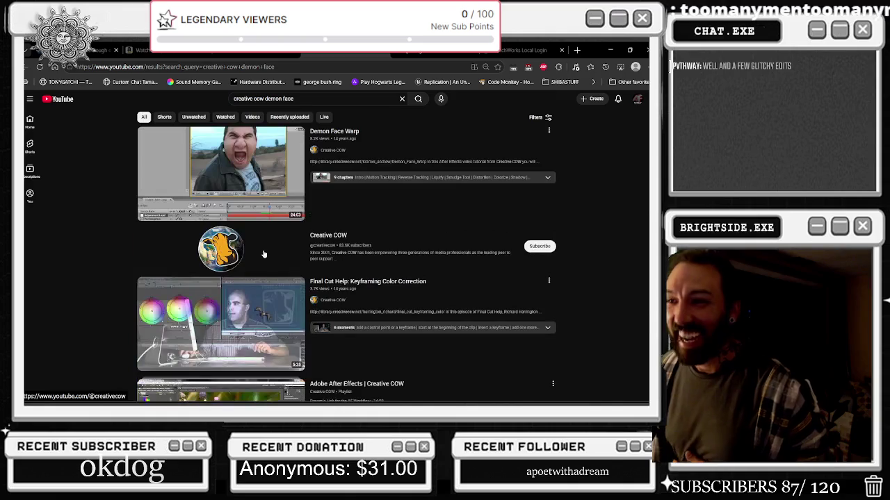
left_click(258, 190)
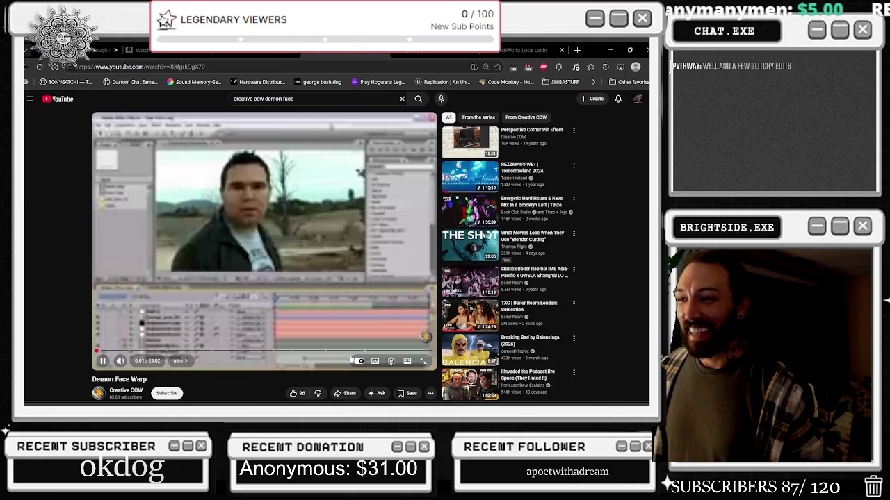
- Set the video's playback quality to 360p, then pause it
left_click(391, 361)
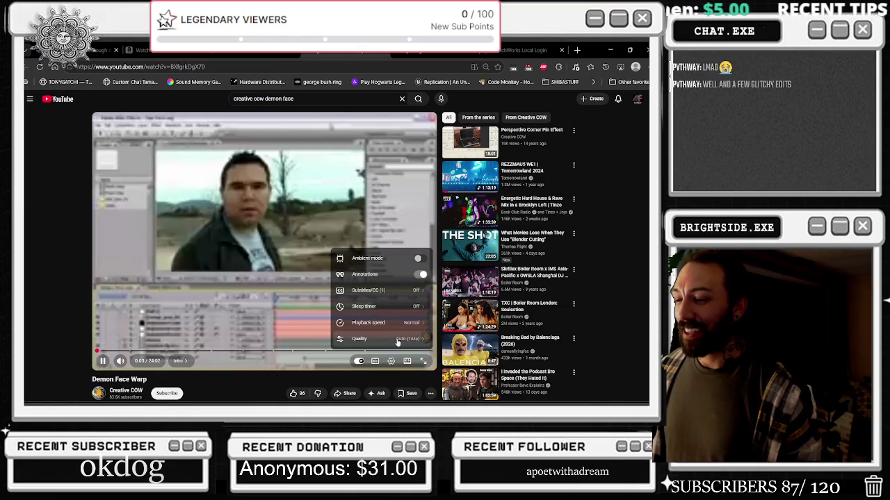
left_click(270, 250)
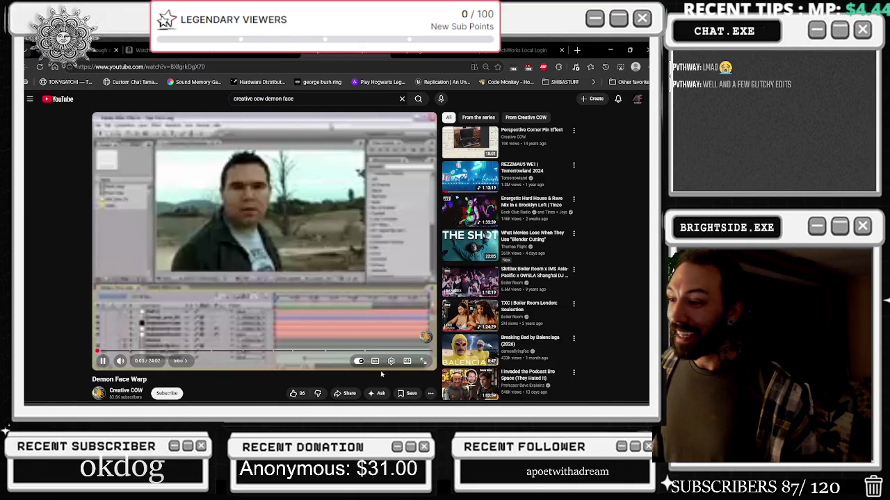
left_click(391, 361)
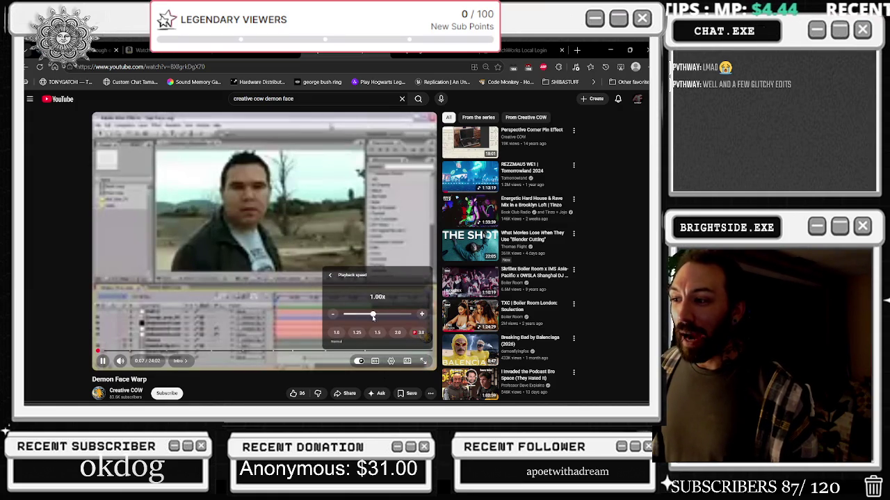
left_click(391, 361)
left_click(392, 361)
left_click(392, 338)
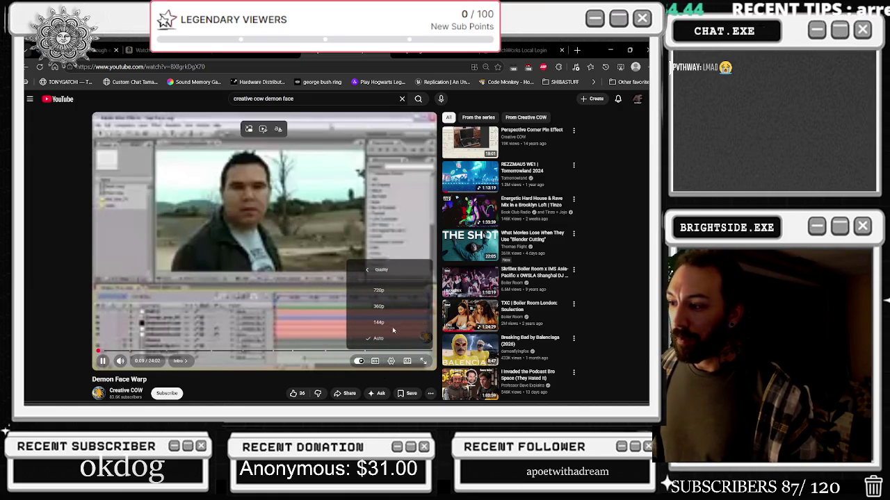
left_click(384, 303)
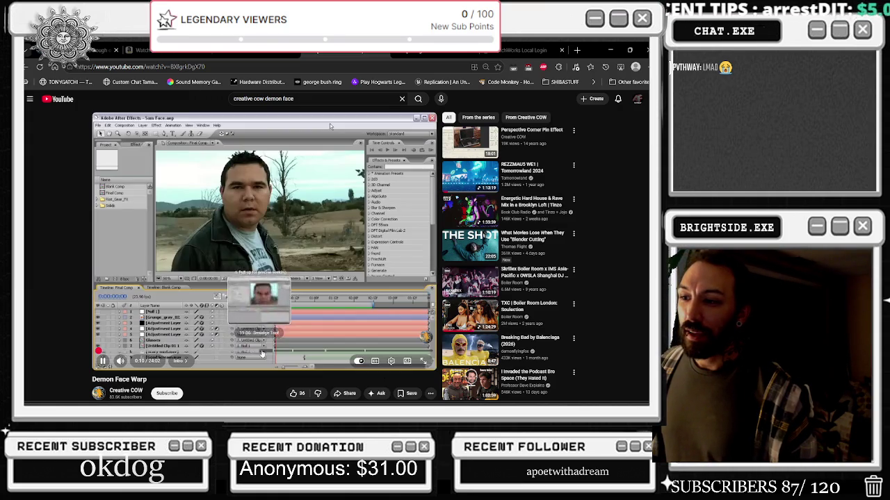
left_click(330, 126)
scroll(409, 329, "down", 1)
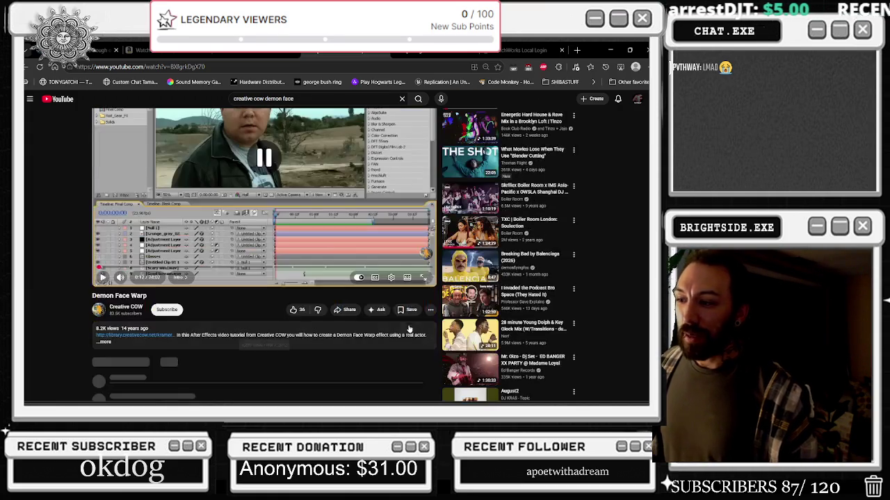
- Jump the Demon Face Warp tutorial ahead to about 21:13, where the face is warped
scroll(168, 329, "up", 1)
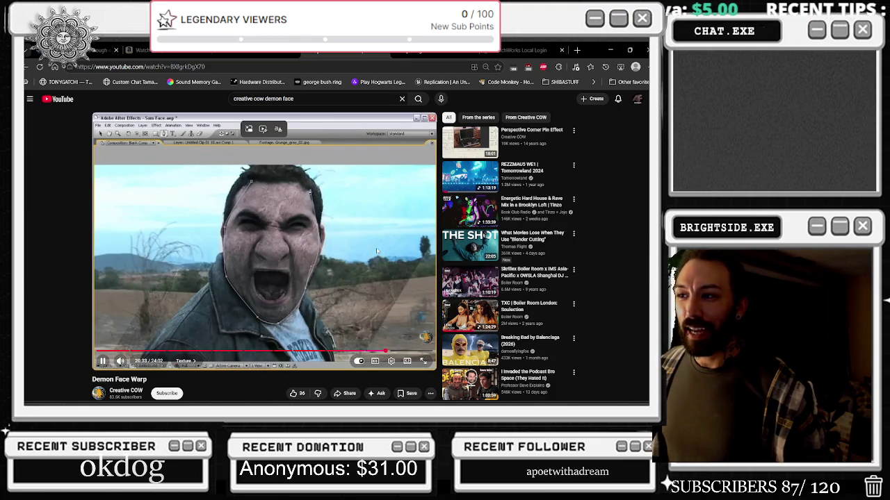
left_click(394, 352)
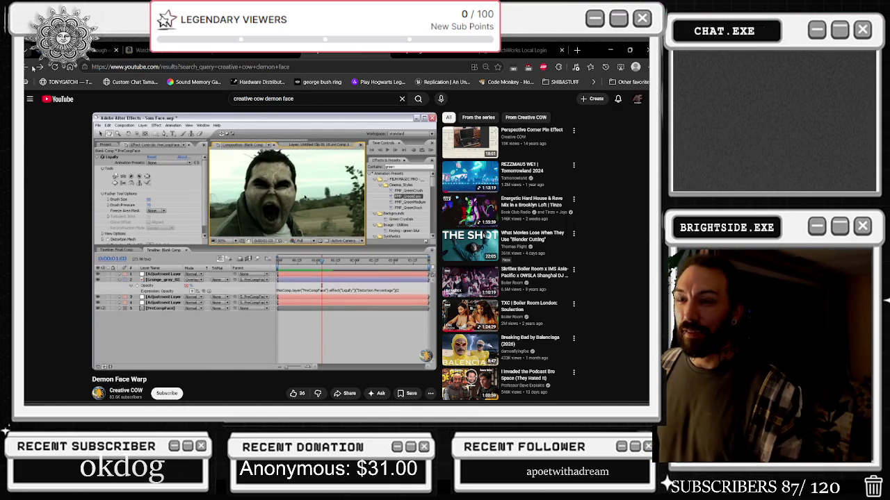
- Scroll down the creative cow demon face results to the Premiere Pro playlists and Shorts row
scroll(264, 182, "down", 15)
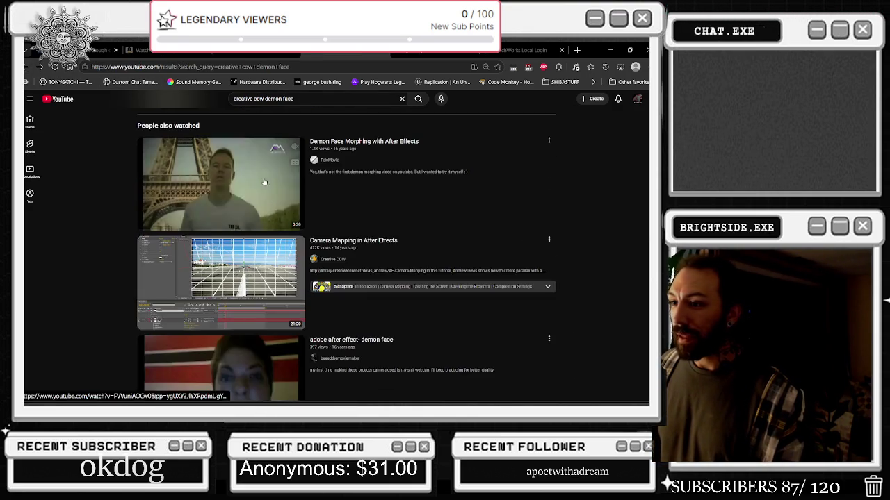
scroll(262, 229, "down", 1)
scroll(258, 310, "down", 1)
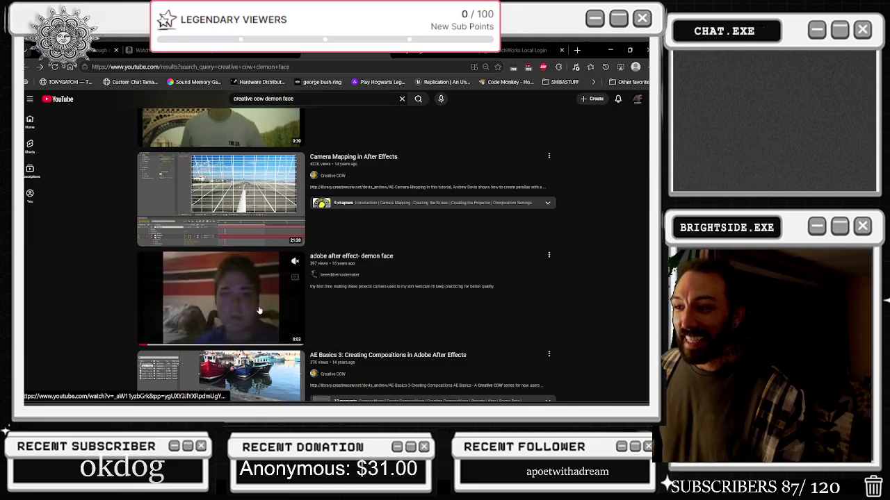
scroll(258, 310, "down", 1)
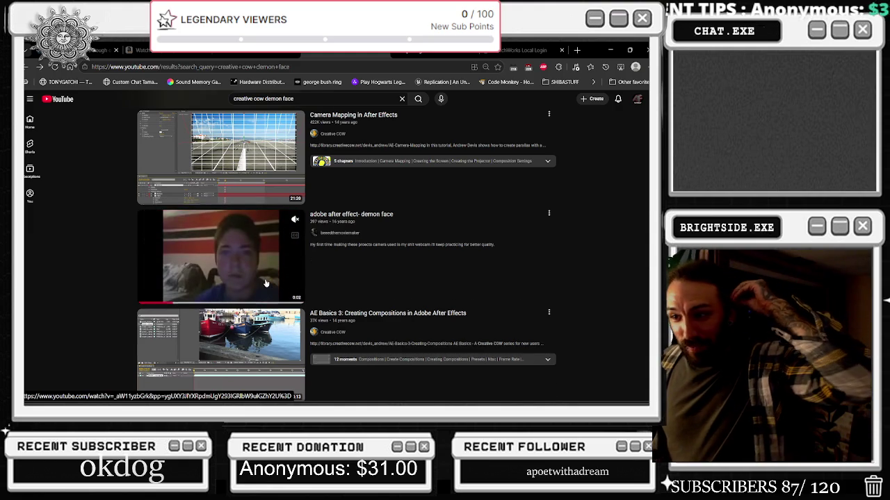
scroll(265, 283, "down", 8)
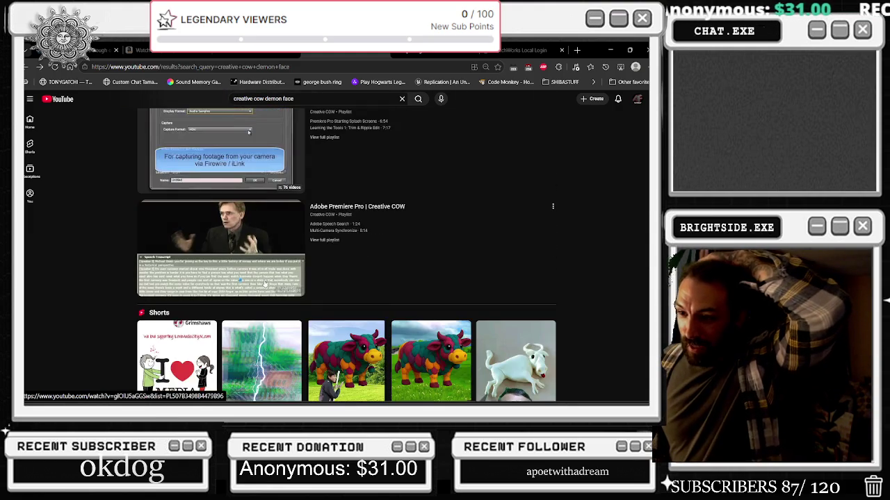
scroll(265, 283, "up", 5)
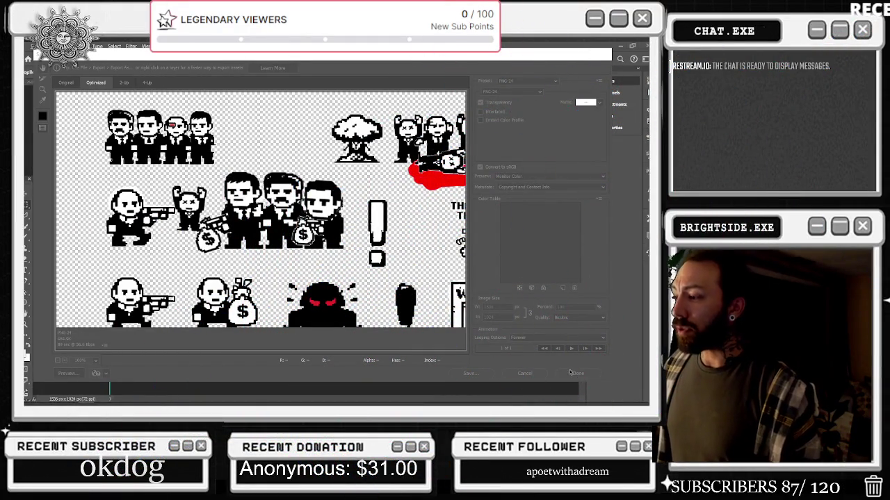
- Close the Save for Web preview, zoom into the sprite sheet, then fit it on screen
left_click(525, 374)
key("ctrl+plus")
key("ctrl+plus")
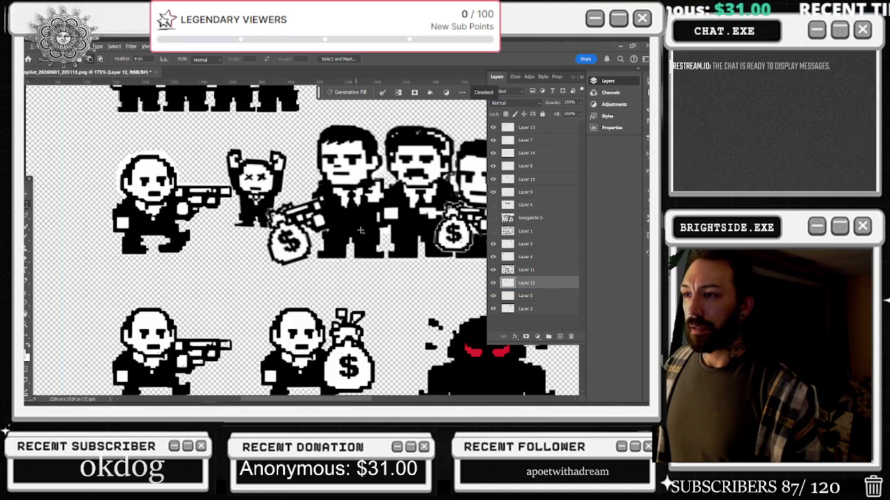
key("ctrl+0")
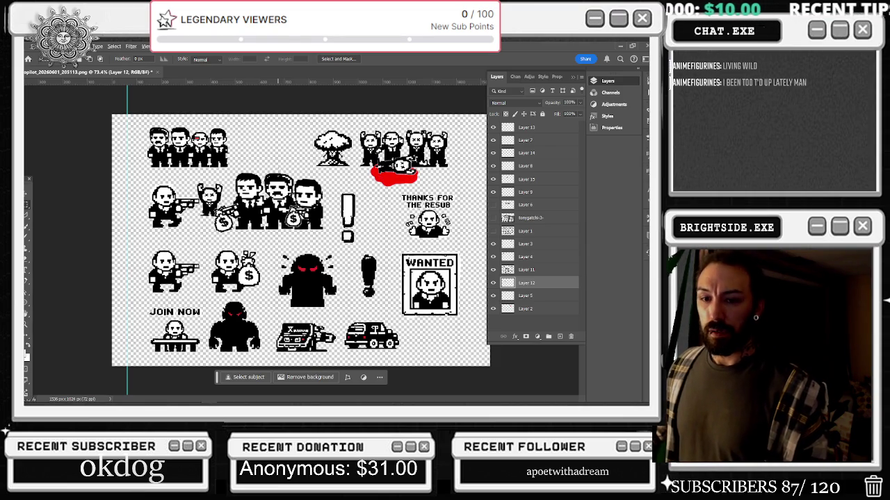
scroll(239, 269, "up", 5)
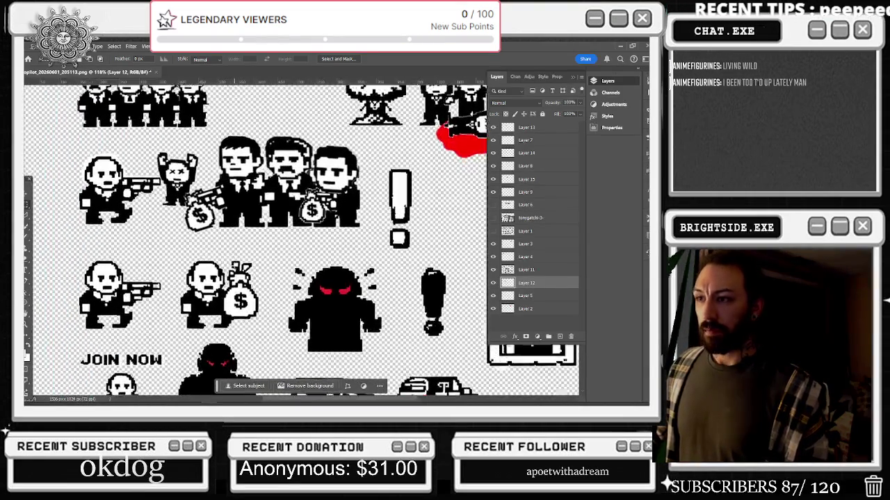
scroll(239, 268, "down", 5)
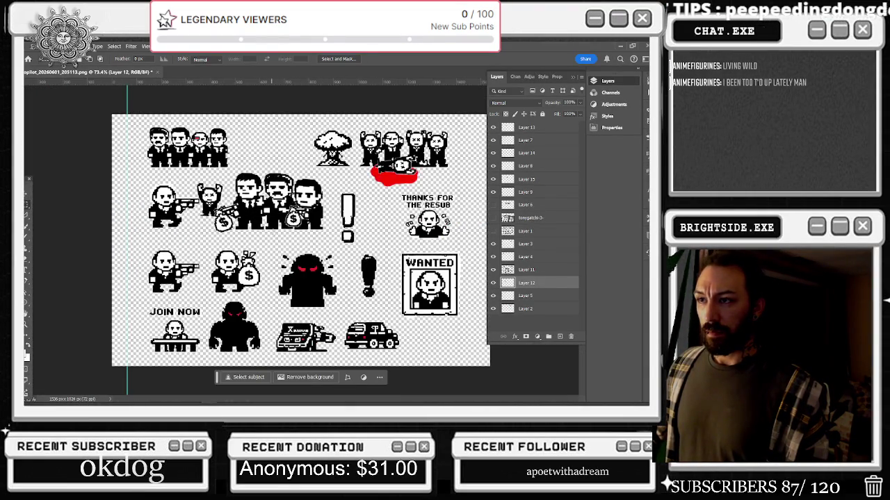
scroll(214, 161, "up", 10)
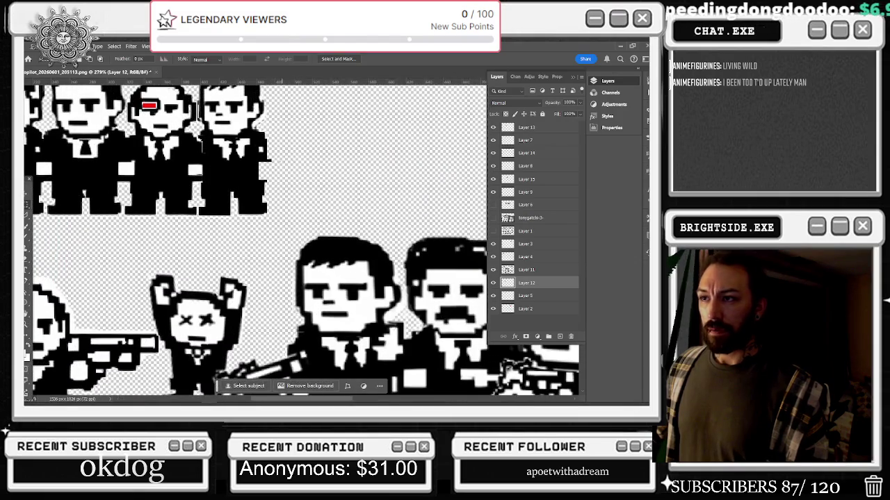
- Check Layer 1's and Layer 11's figures by toggling visibility, then make Layer 11 active
left_click(493, 231)
left_click(494, 231)
left_click(493, 270)
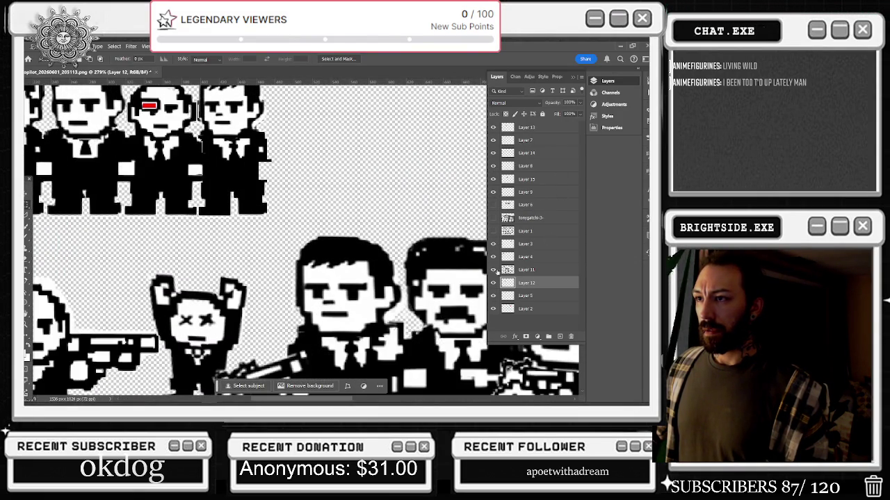
left_click(493, 271)
left_click(526, 270)
scroll(191, 168, "up", 3, "alt")
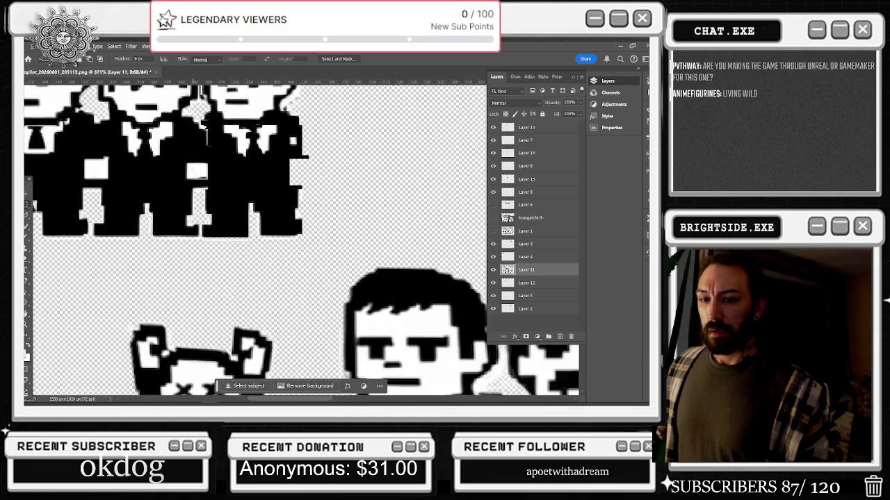
scroll(191, 169, "up", 2)
- Fill a 4×23 px strip on the suited man's right edge with black and deselect
left_click(27, 241)
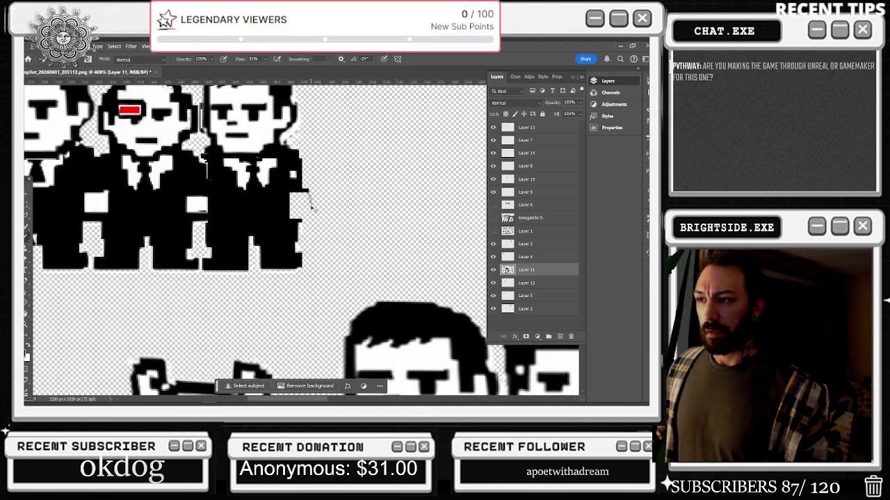
left_click(28, 204)
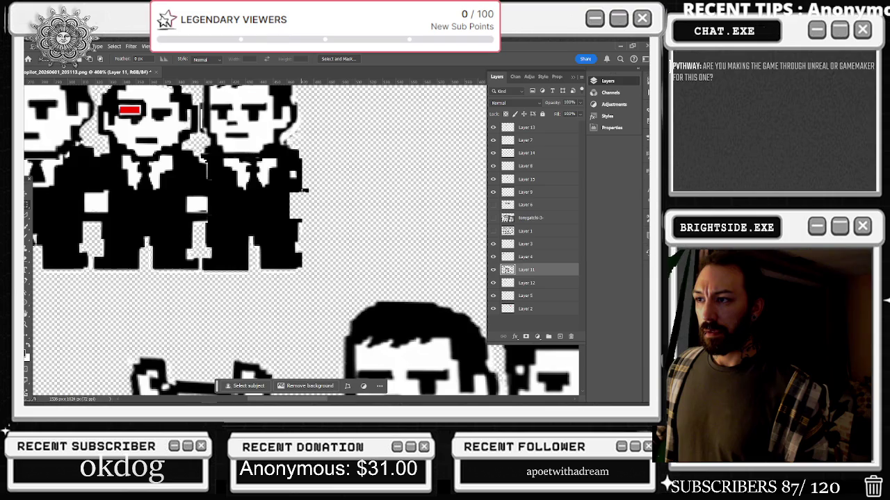
mouse_move(304, 190)
left_mouse_down()
mouse_move(306, 171)
mouse_move(308, 219)
mouse_move(297, 218)
mouse_move(308, 221)
mouse_move(307, 203)
mouse_move(309, 221)
mouse_move(298, 189)
left_mouse_up()
left_click(29, 236)
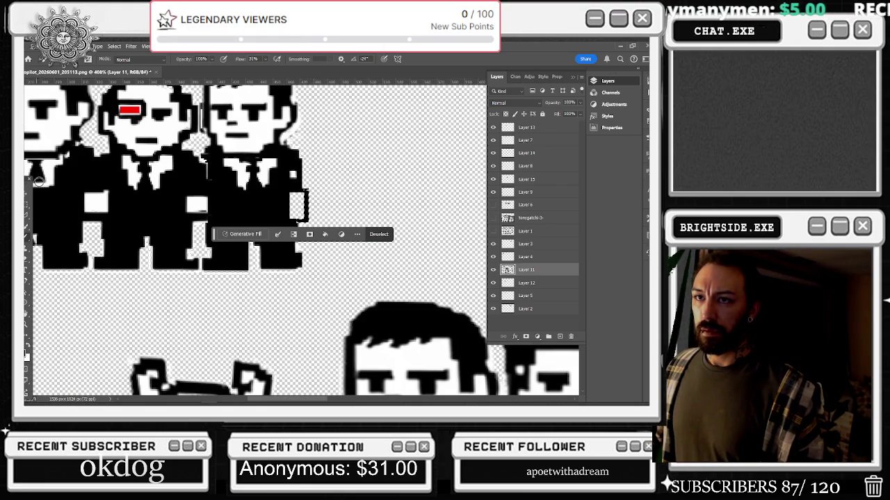
left_click(28, 206)
key("ctrl+d")
key("ctrl+minus")
key("ctrl+minus")
key("ctrl+minus")
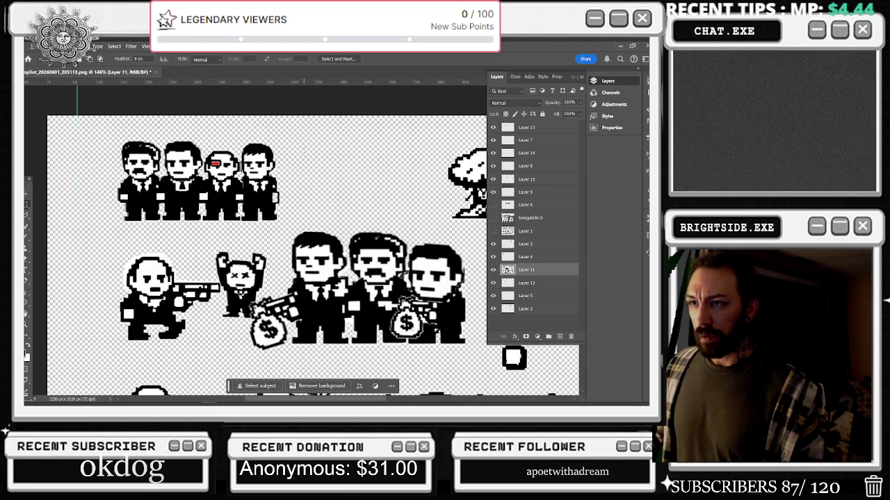
- Scroll and zoom across the sprite sheet to review every figure, with a selection tool active
scroll(306, 154, "down", 2)
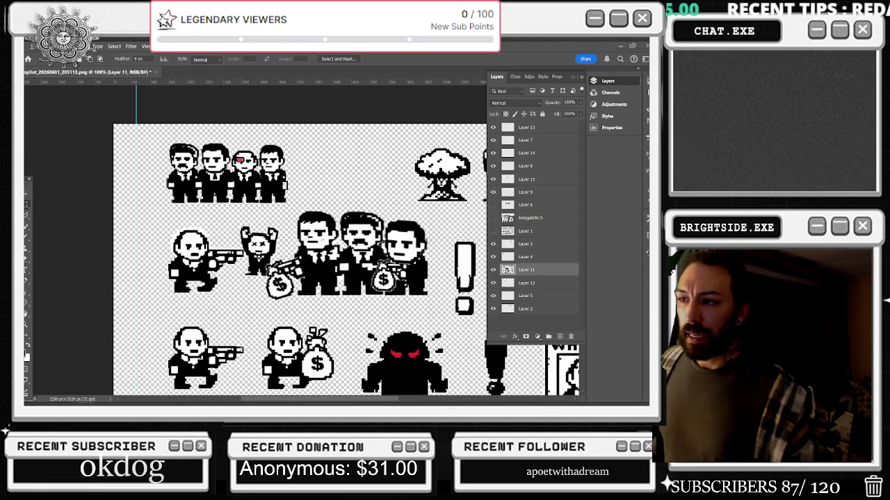
scroll(316, 247, "down", 2)
scroll(410, 185, "down", 3)
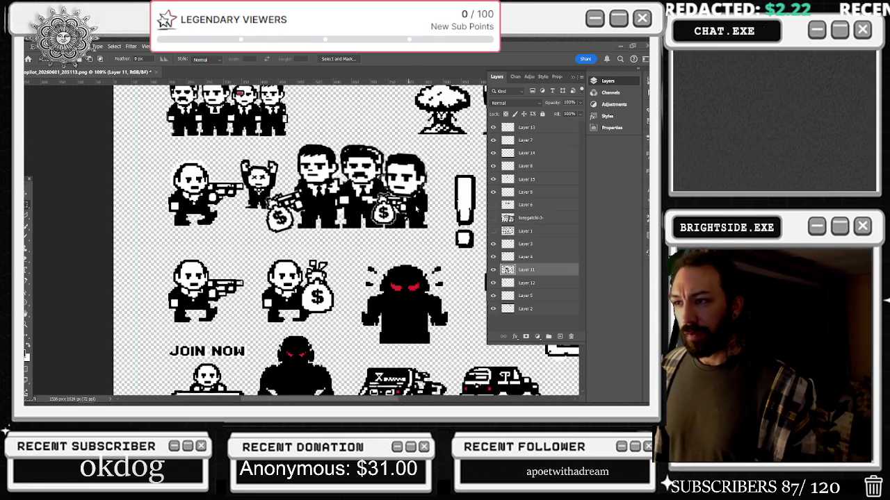
scroll(417, 203, "up", 3)
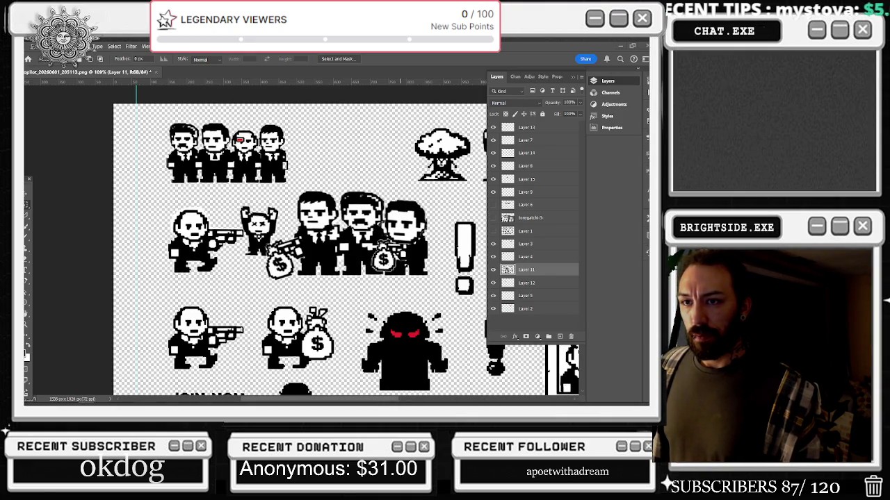
left_click(27, 207)
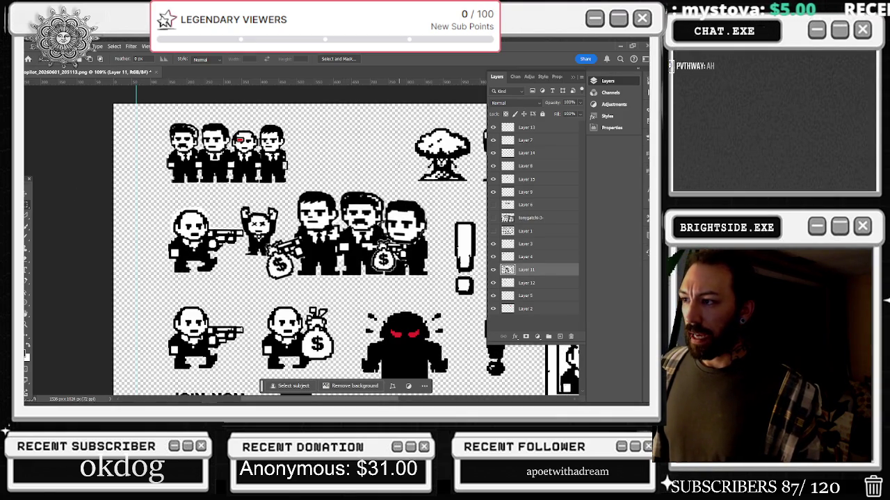
scroll(203, 186, "down", 3)
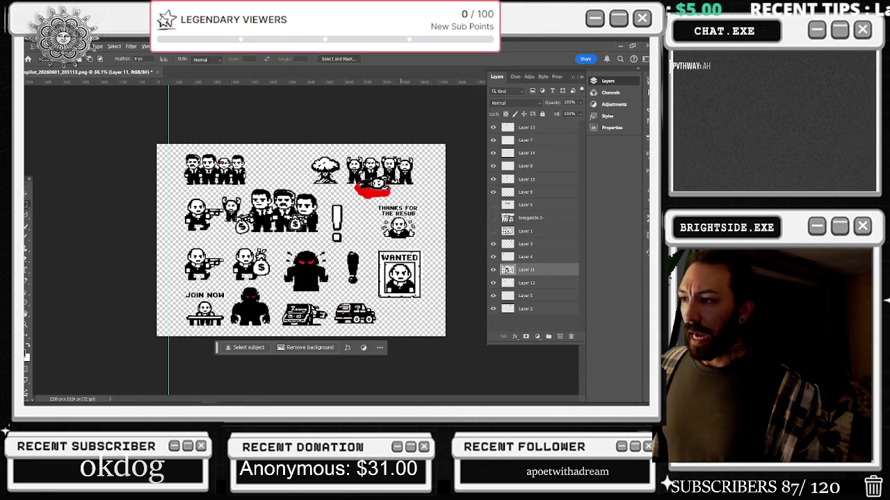
scroll(300, 240, "up", 2)
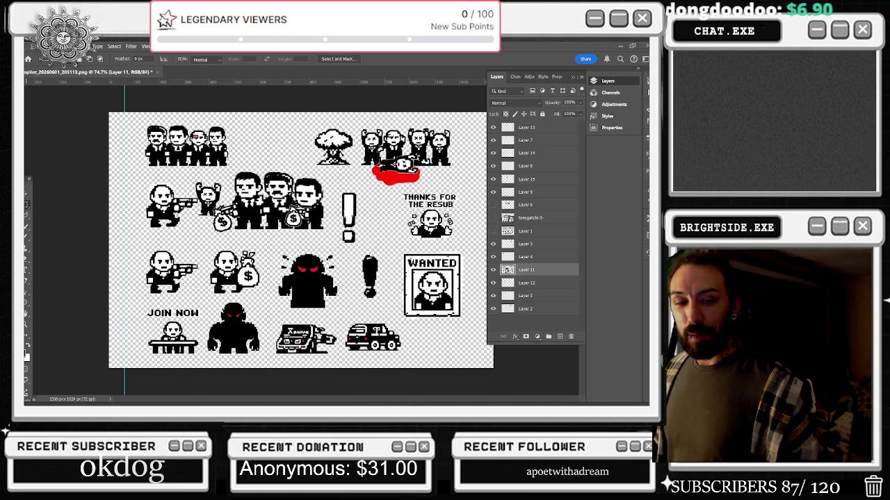
key("alt+Tab")
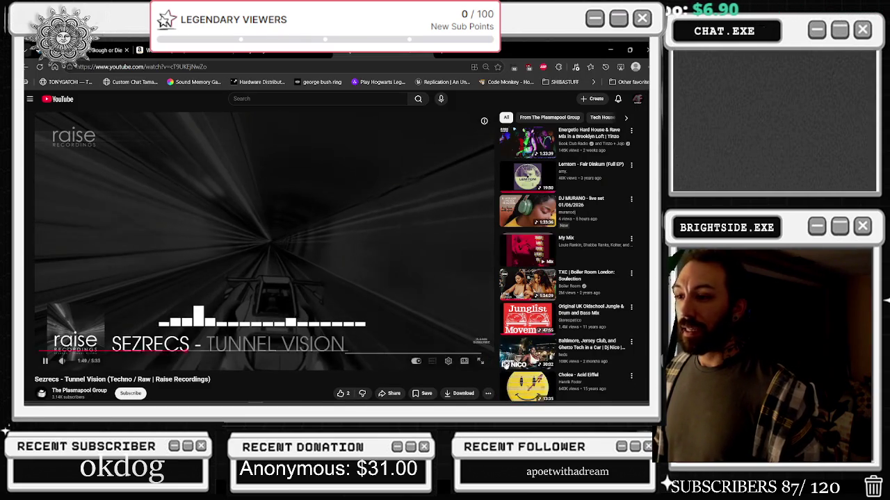
- Change the Tunnel Vision video's playback quality and open a new blank browser tab
left_click(448, 361)
left_click(445, 344)
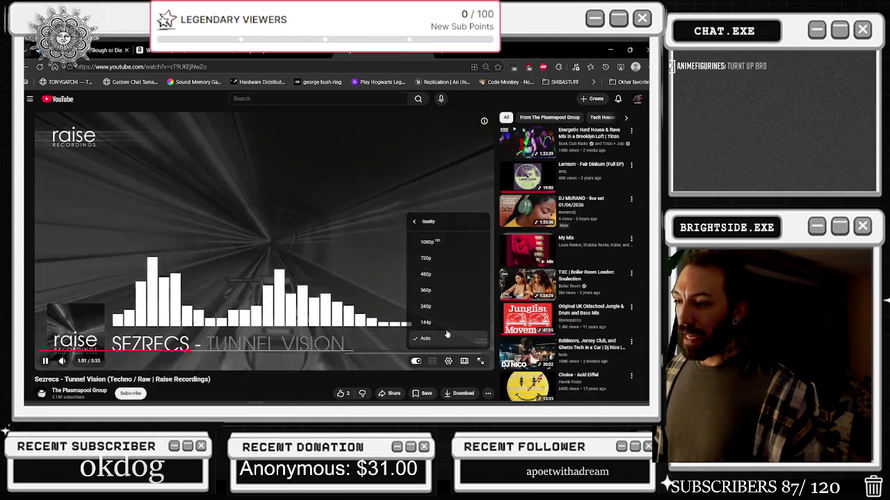
left_click(441, 287)
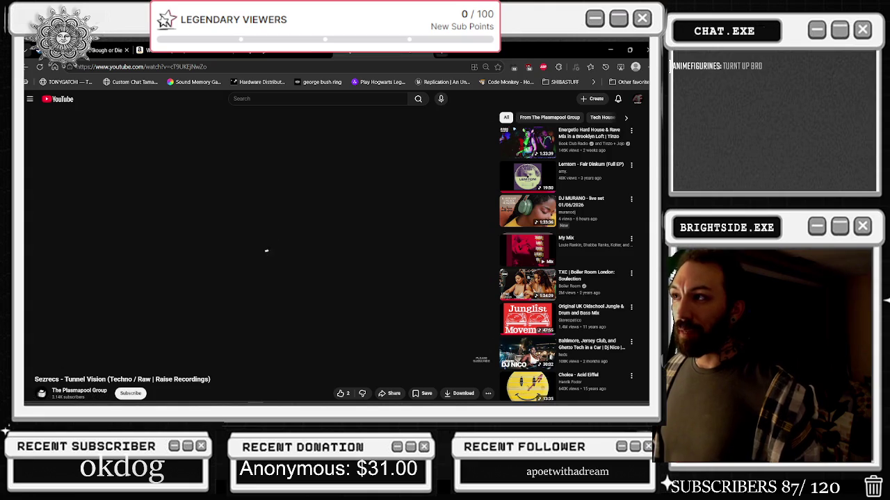
left_click(440, 53)
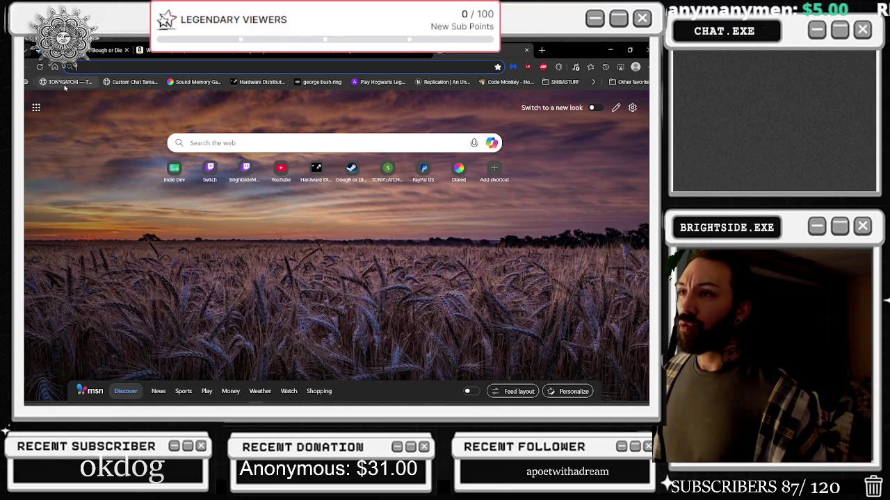
left_click(542, 53)
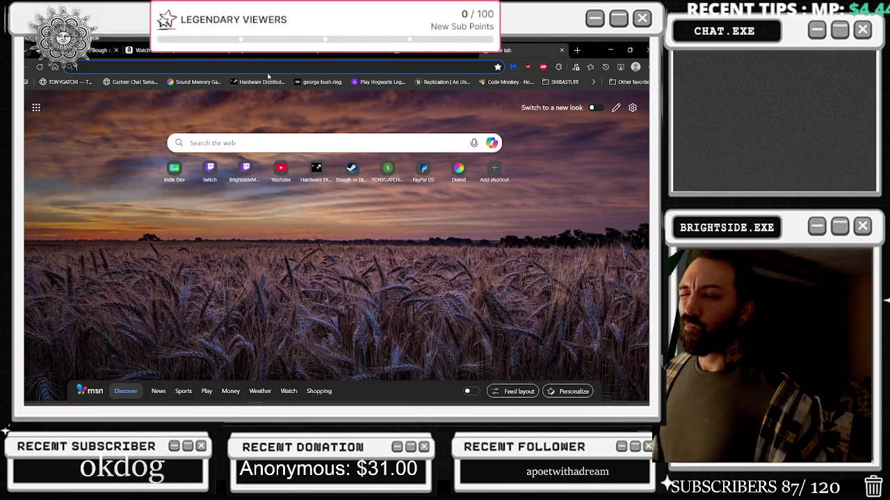
- Search the web for 'git', then choose the 'github' suggestion
type("fire")
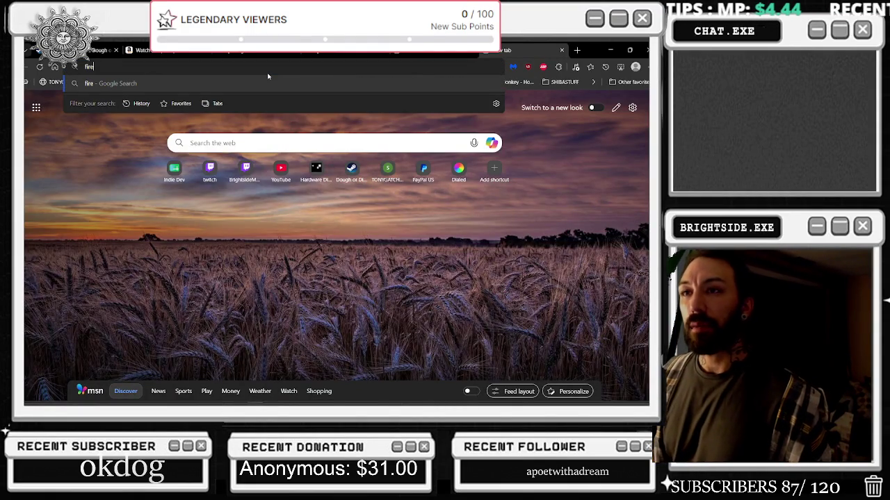
mouse_move(316, 399)
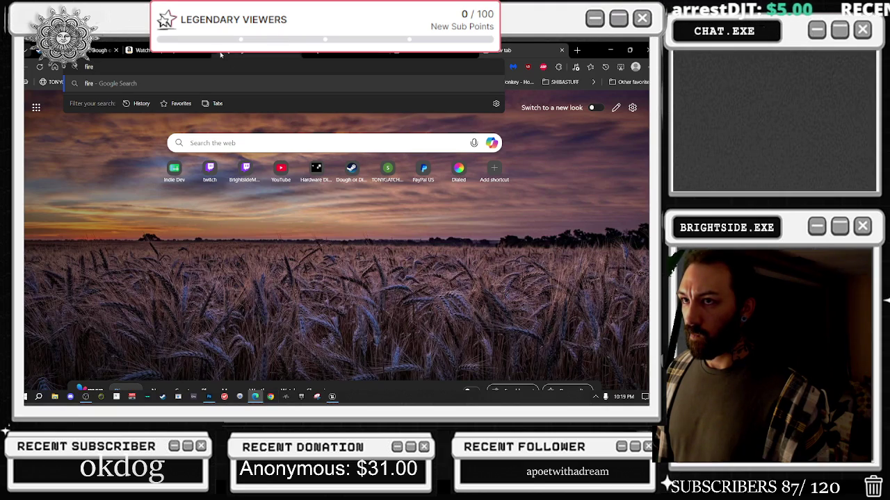
key("BackSpace")
key("BackSpace")
key("BackSpace")
type("s")
key("BackSpace")
type("git")
key("Return")
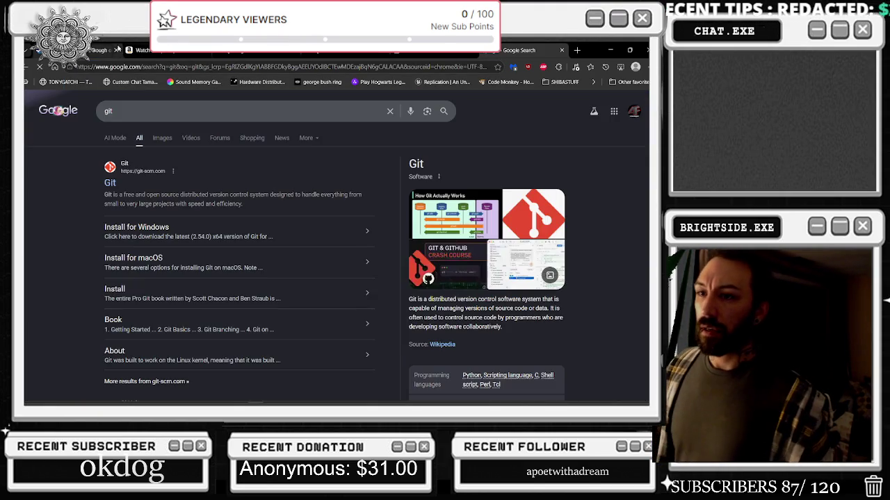
left_click(216, 110)
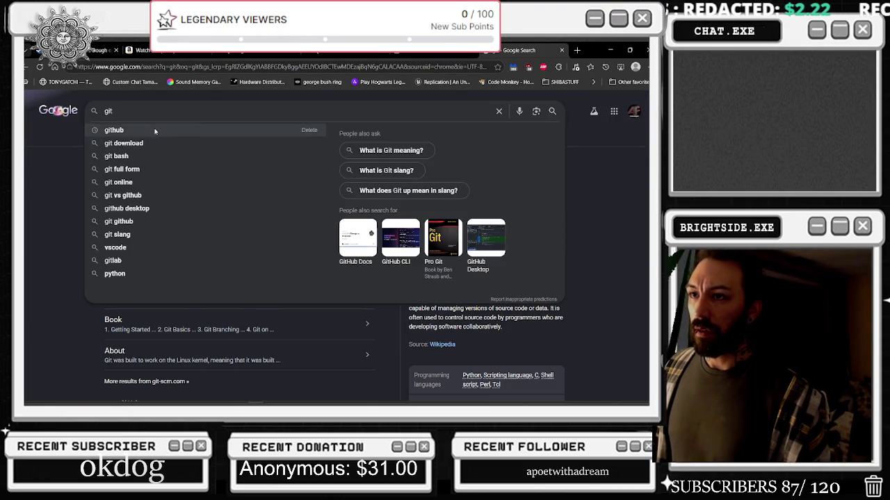
left_click(153, 130)
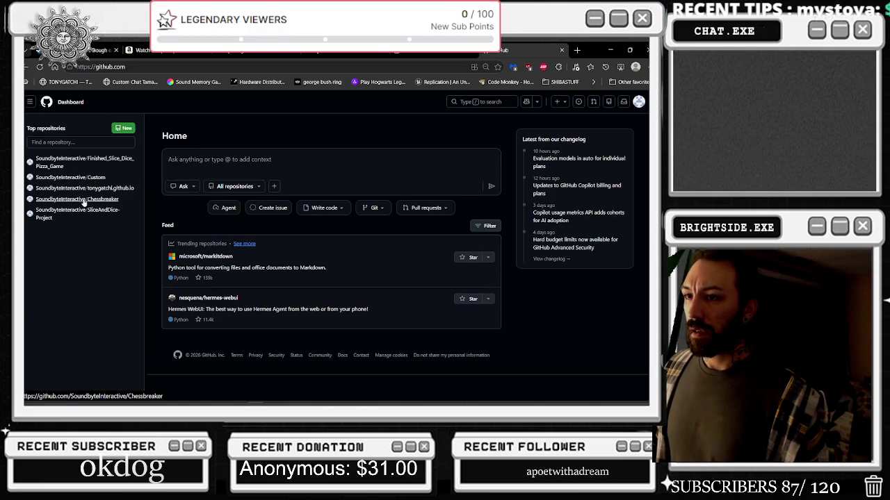
- Open the Chessbreaker repository's Settings > Pages and visit its live site
left_click(76, 199)
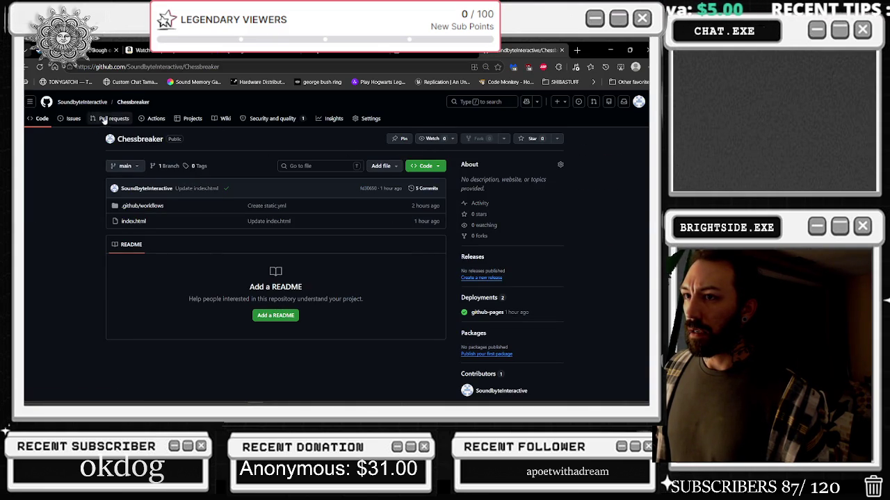
left_click(370, 118)
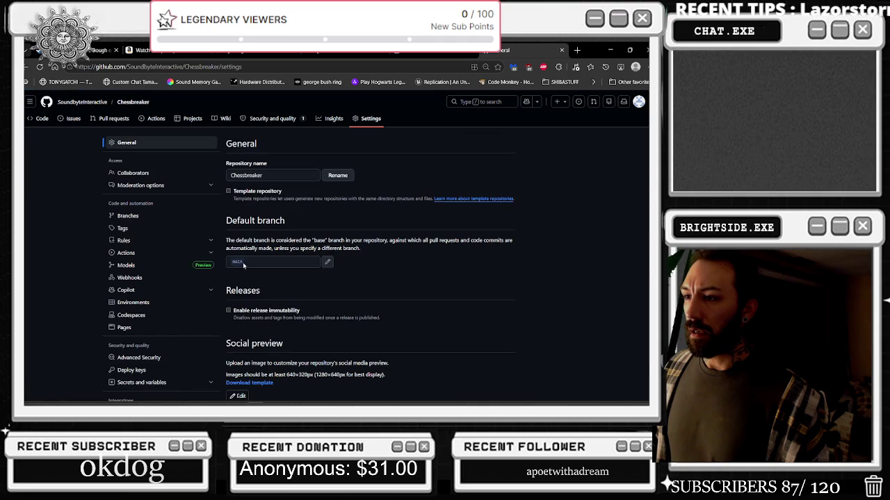
left_click(124, 327)
left_click(340, 182)
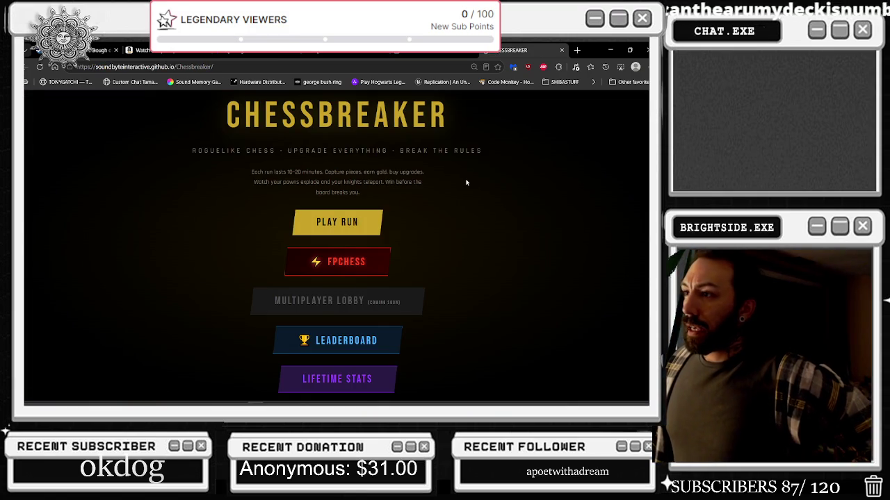
- Clear the accidental highlight over the CHESSBREAKER title and menu text
left_click_drag(217, 119, 489, 137)
left_click_drag(516, 219, 524, 243)
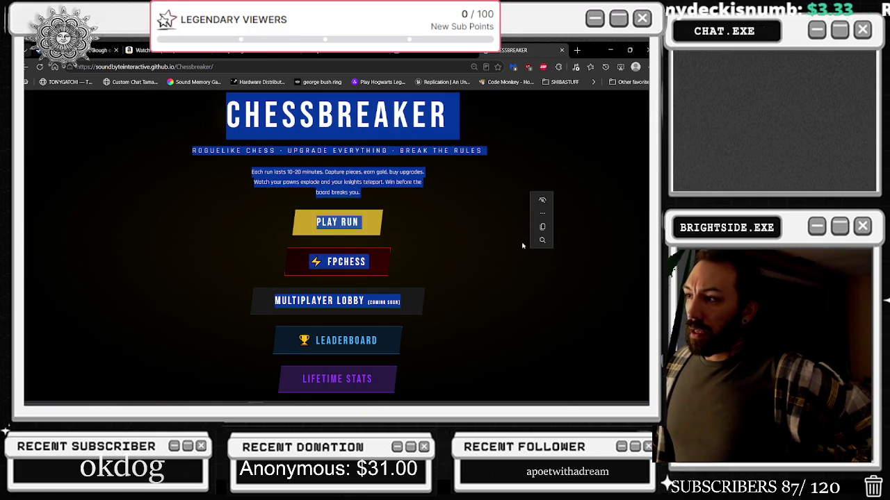
left_click(530, 137)
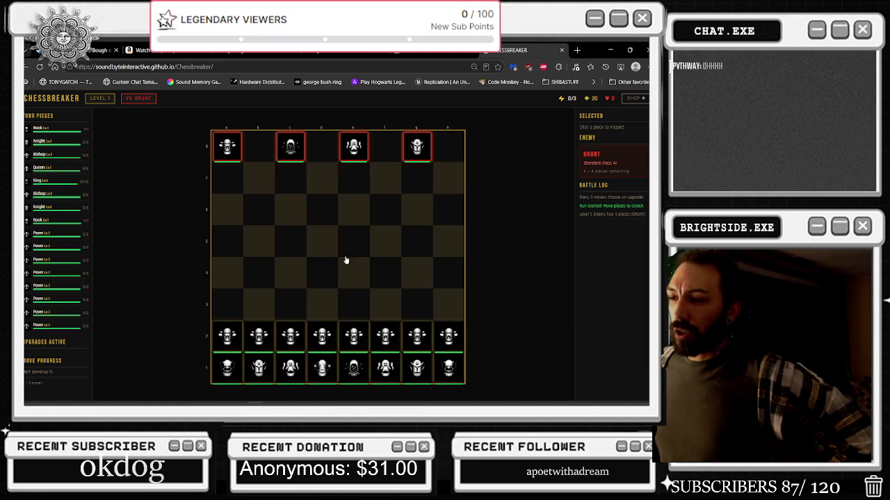
- Push the e-pawn from e2 up to e6, taking the Hellfire power-up along the way
left_click(352, 342)
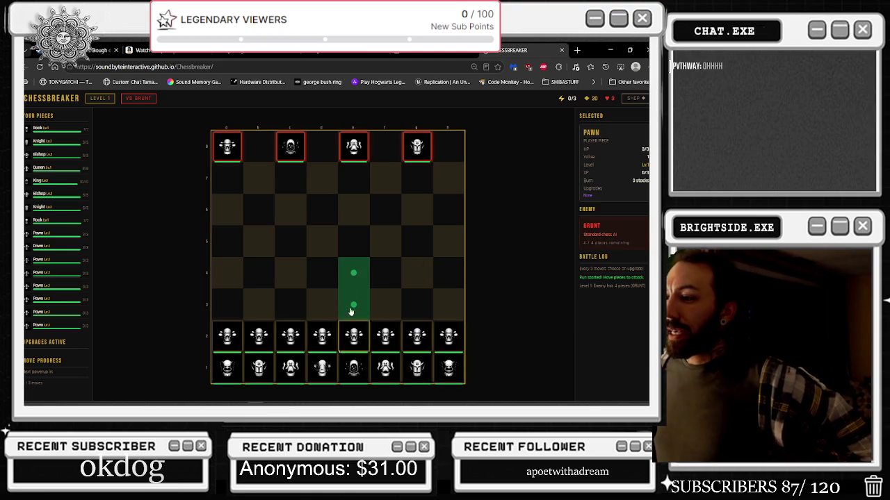
left_click(354, 277)
left_click(354, 274)
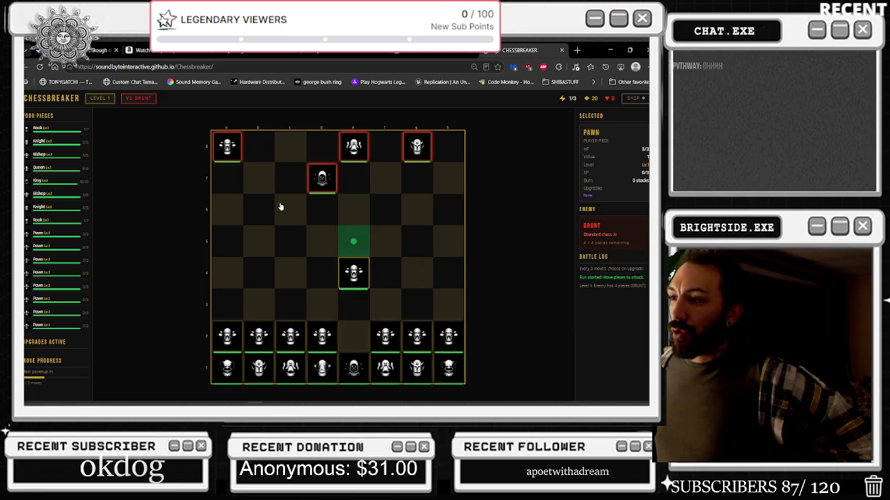
left_click(353, 251)
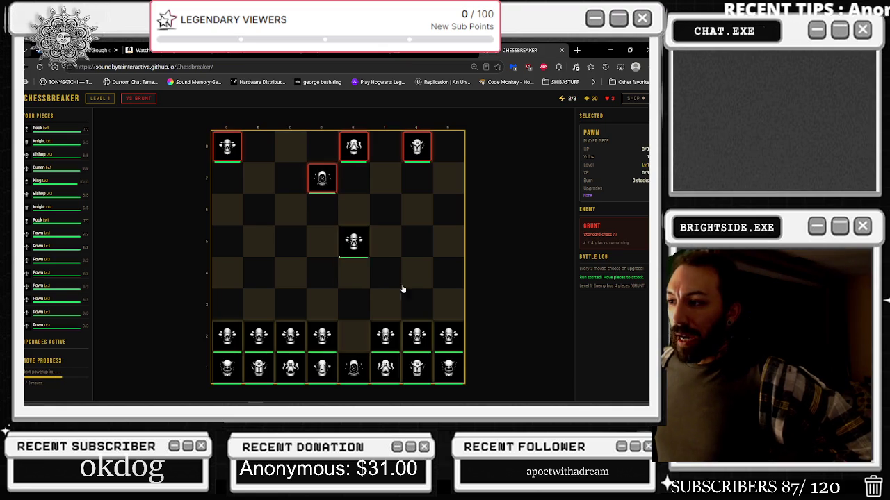
left_click(355, 241)
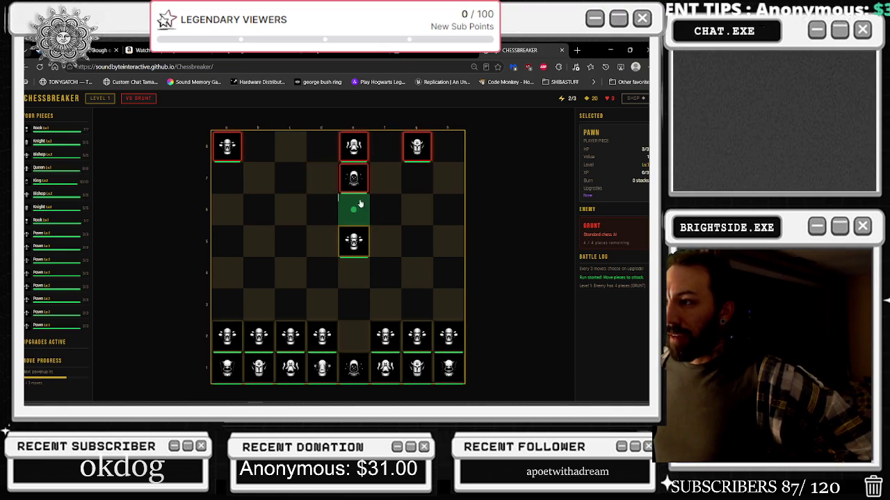
left_click(358, 207)
left_click(420, 306)
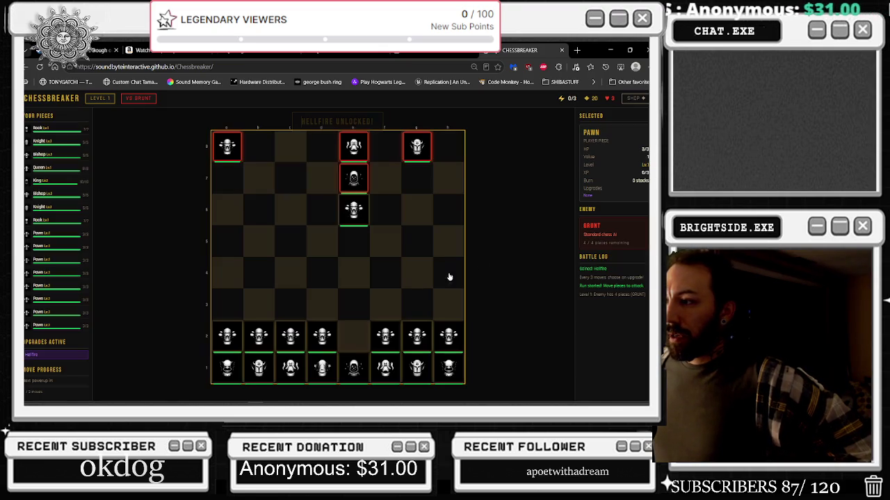
left_click(362, 208)
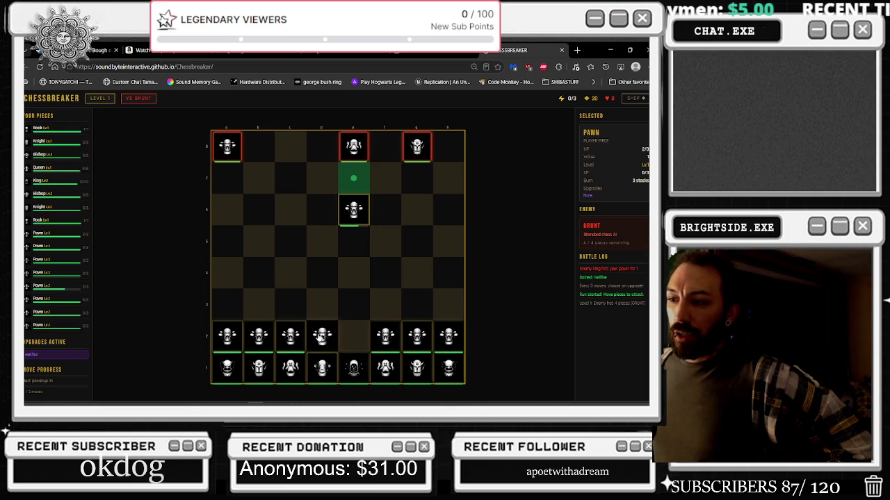
- Bring the queen out to g4, capture on g6, and choose Iron Bastion as the upgrade
left_click(320, 367)
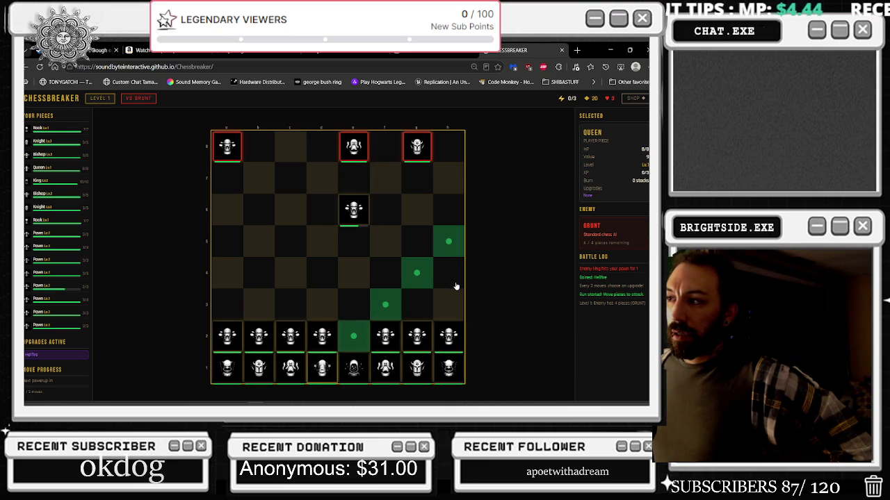
left_click(424, 274)
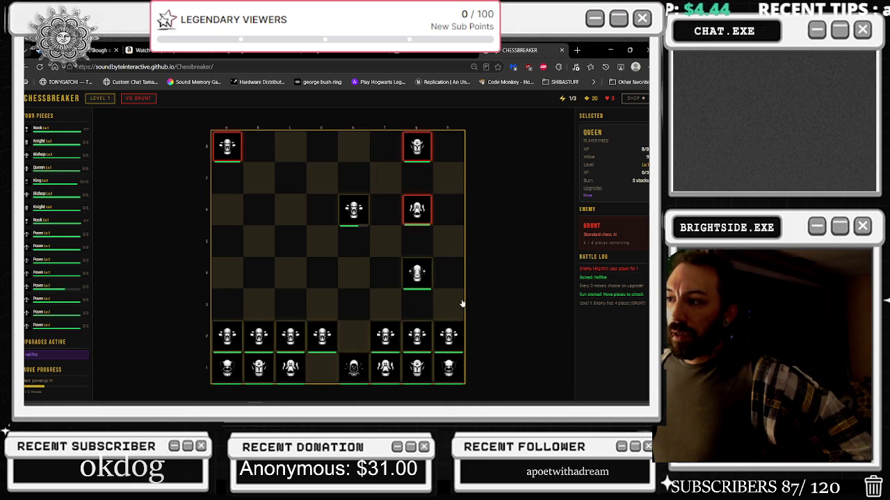
left_click(420, 269)
left_click(417, 209)
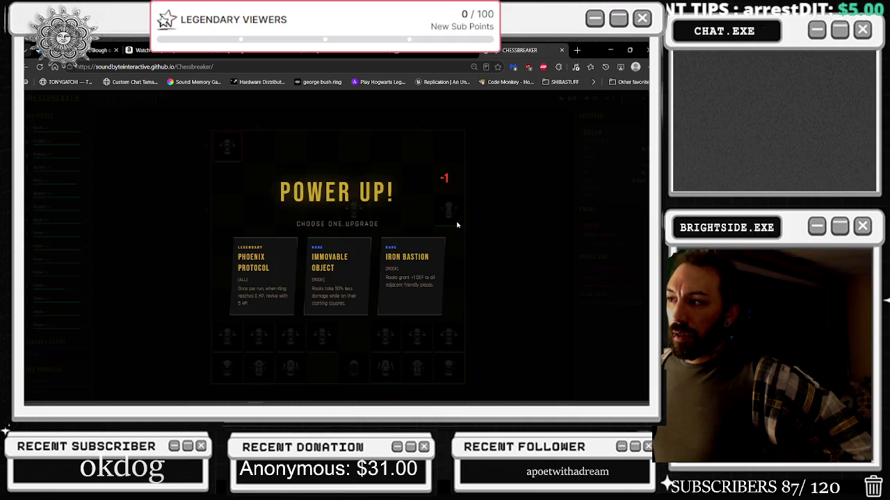
left_click(417, 278)
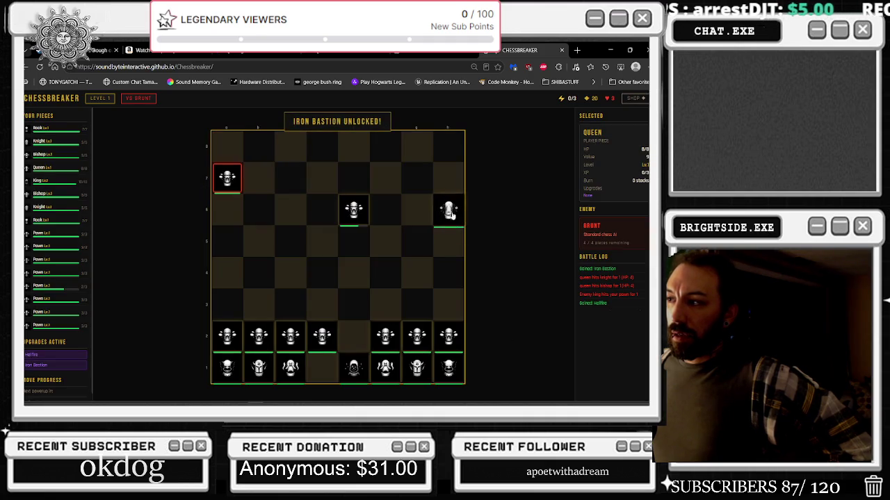
- Move the queen along the seventh rank to g7, b7 and a7
left_click(418, 180)
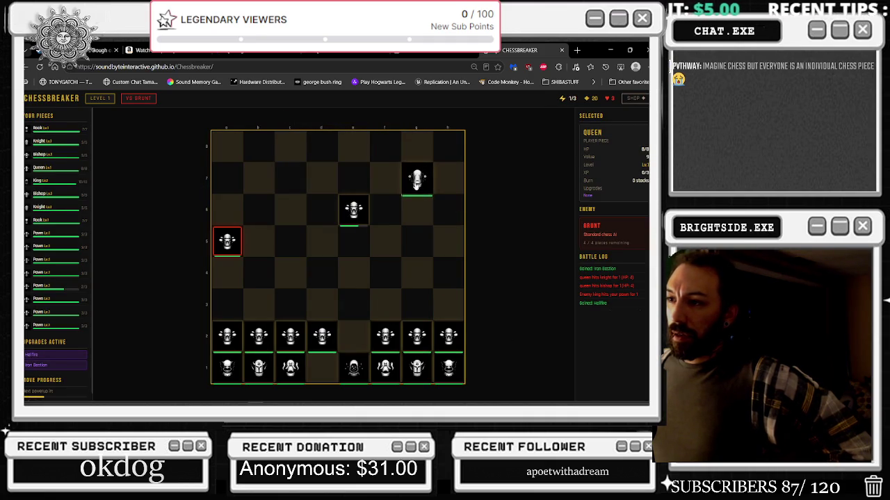
left_click(256, 182)
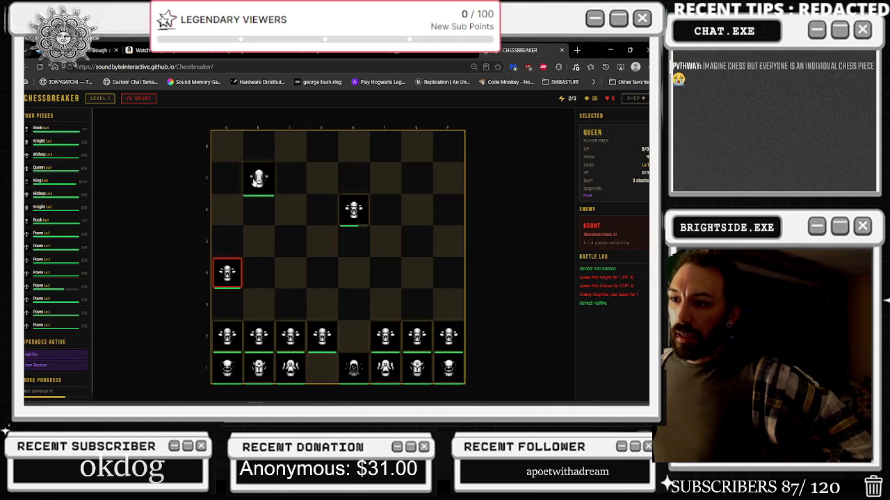
left_click(259, 179)
left_click(227, 179)
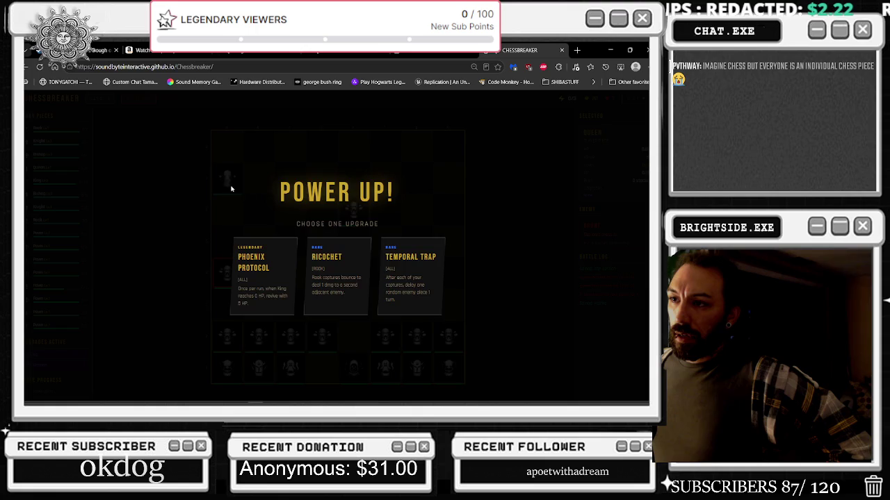
- Take Phoenix Protocol and send the queen to a3 to capture the last enemy
left_click(267, 298)
left_click(228, 180)
left_click(229, 273)
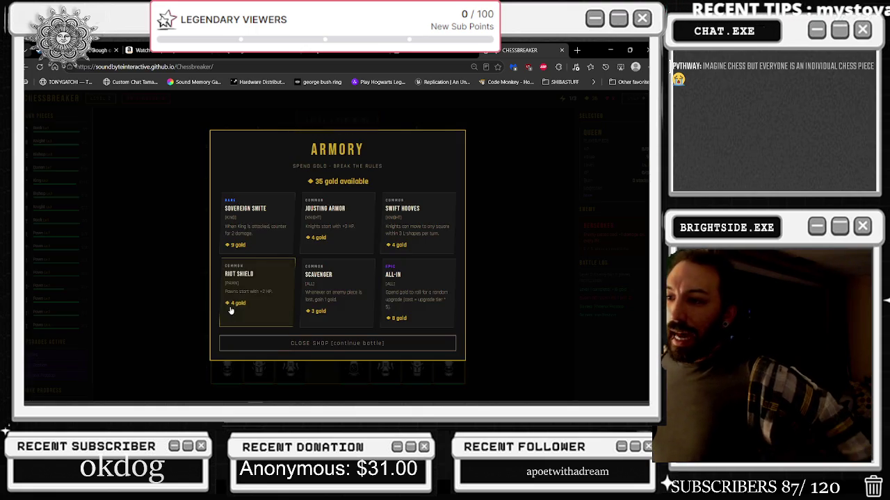
- Buy Riot Shield, Scavenger, Jousting Armor, Swift Hooves and All-In, then continue to level 2
left_click(304, 294)
left_click(337, 223)
left_click(416, 224)
left_click(407, 306)
left_click(250, 292)
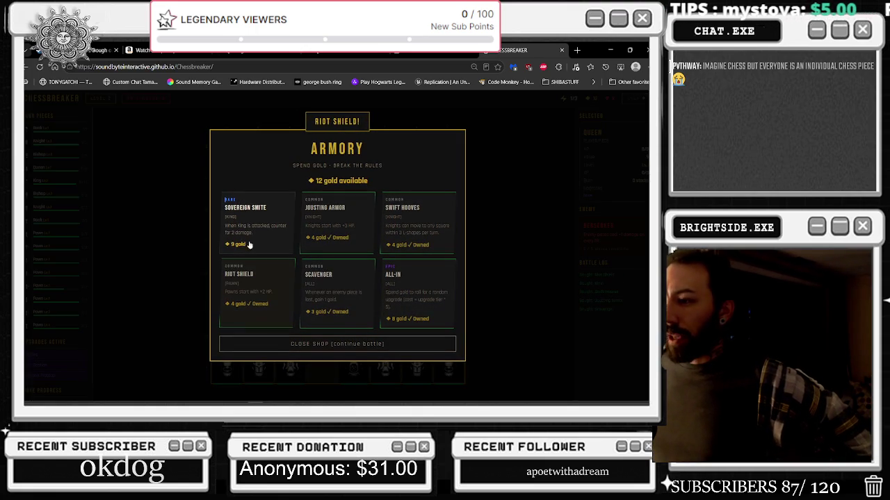
left_click(381, 343)
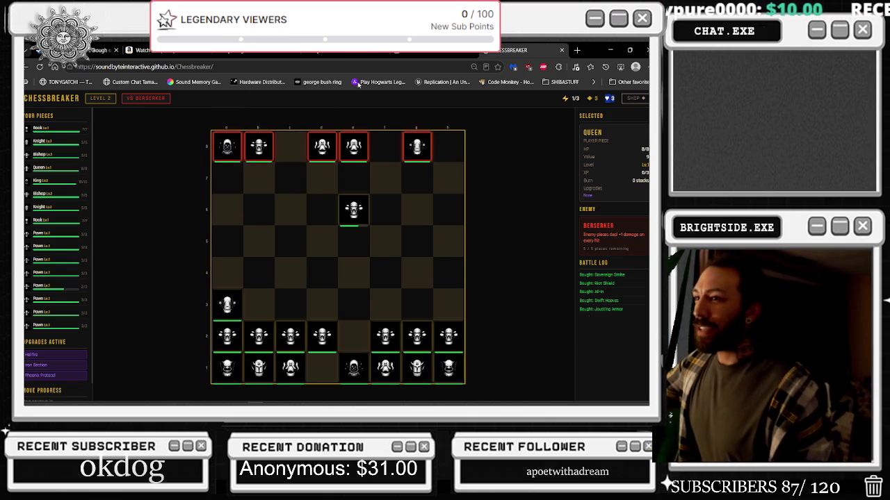
- Attack a8 and b8 with the queen, capture another enemy, and choose Temporal Trap
left_click(234, 298)
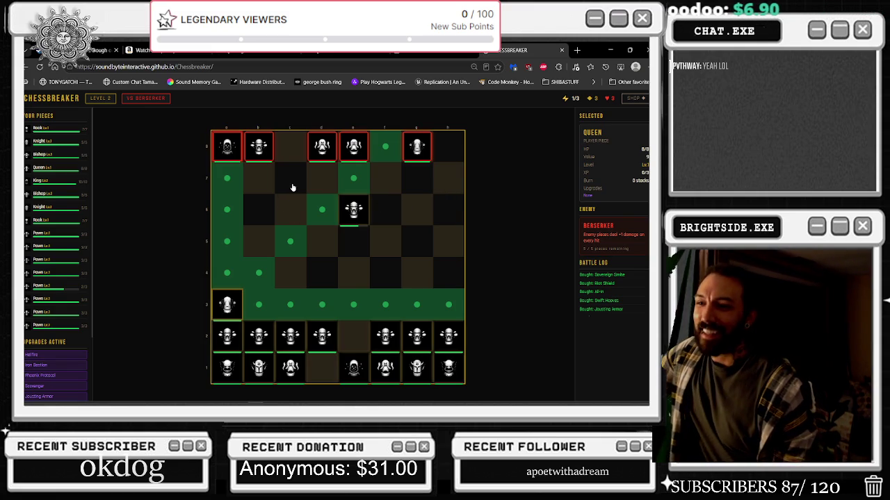
left_click(234, 154)
left_click(229, 149)
left_click(258, 148)
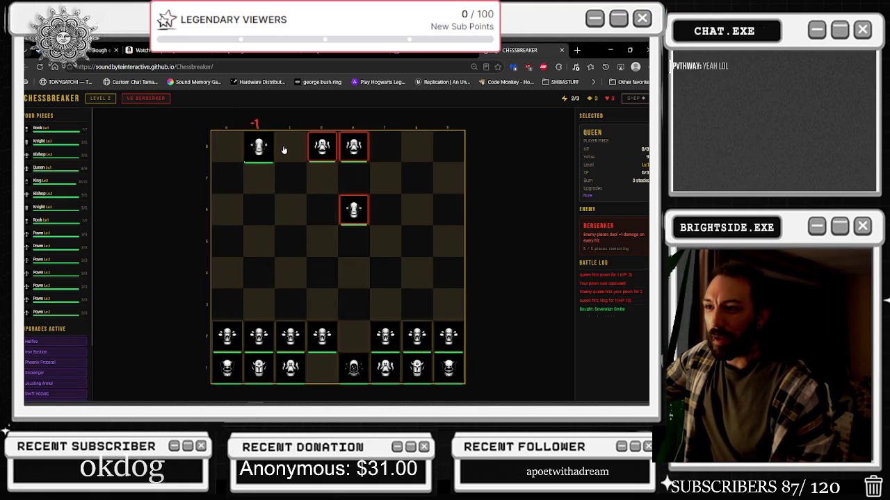
left_click(354, 210)
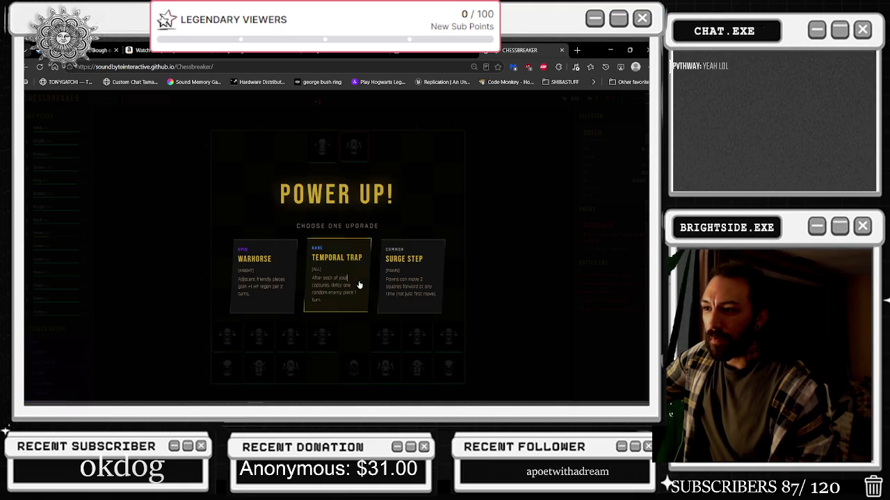
left_click(360, 285)
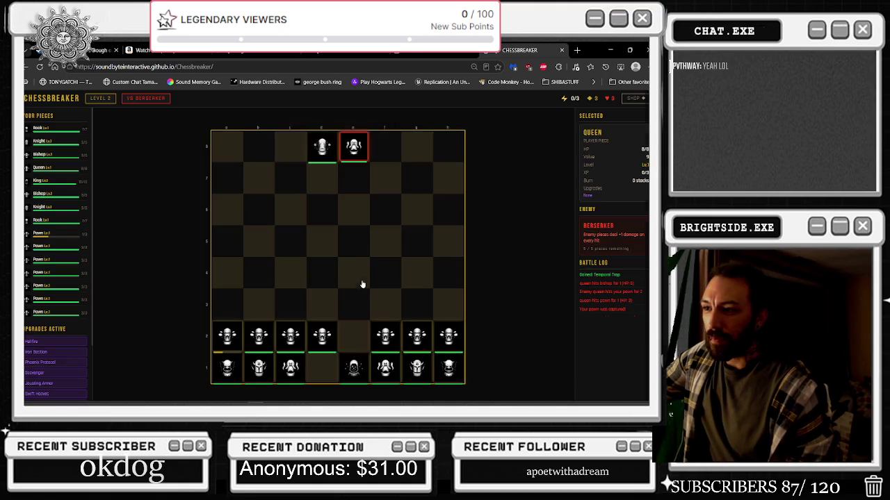
- Push the a2 pawn to a3 capturing, and advance the c2 pawn to c4 to clear level 2
left_click(241, 342)
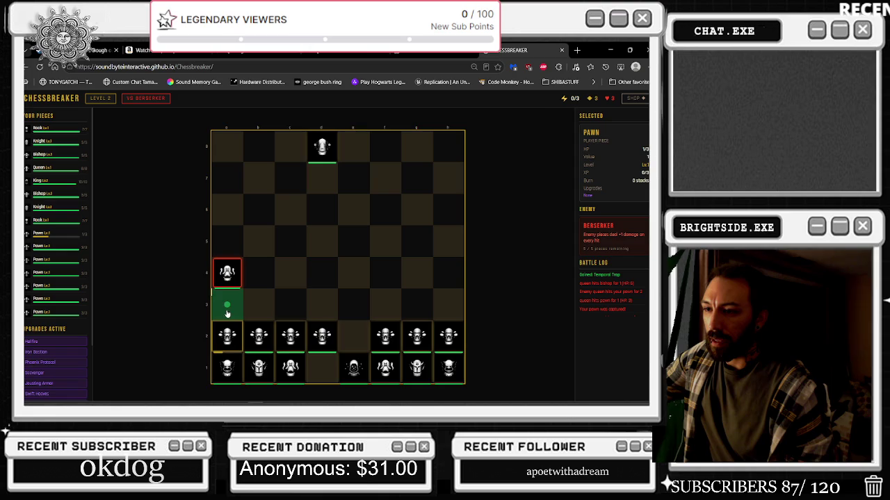
left_click(227, 313)
left_click(290, 335)
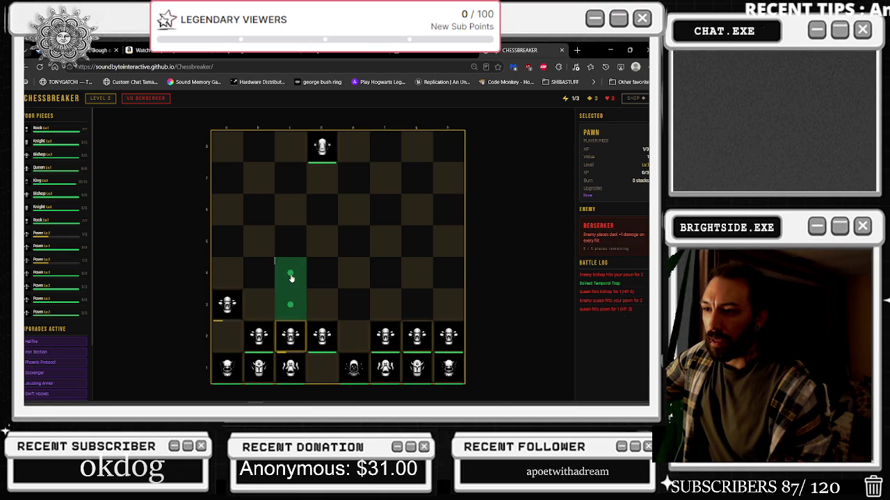
left_click(292, 278)
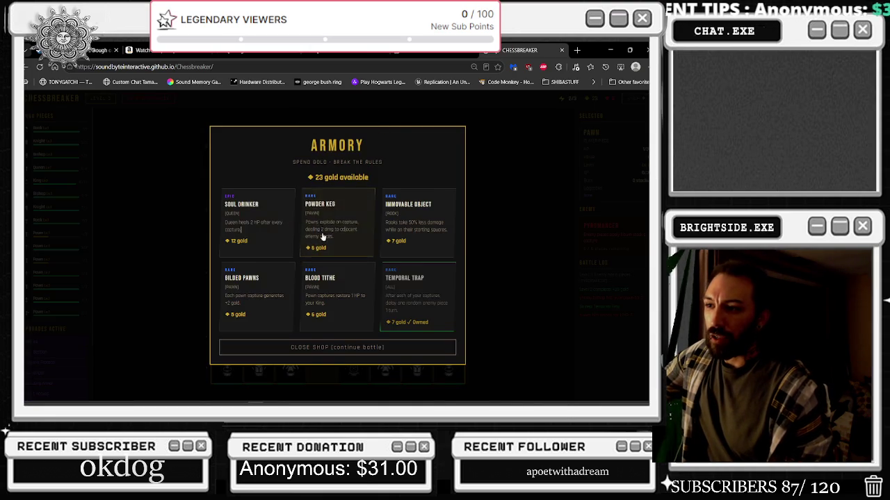
- Buy Powder Keg, Blood Tithe and Immovable Object, then start level 3 against the Pyromancer
left_click(317, 232)
left_click(312, 312)
left_click(265, 259)
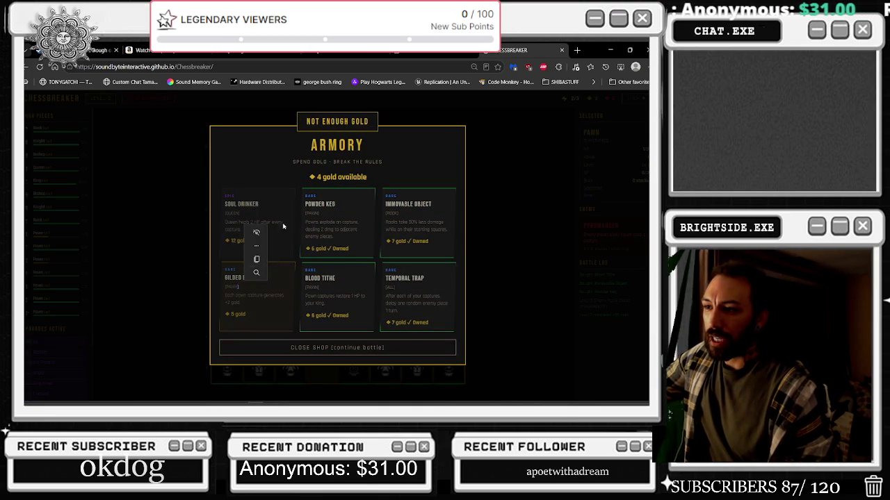
left_click(379, 348)
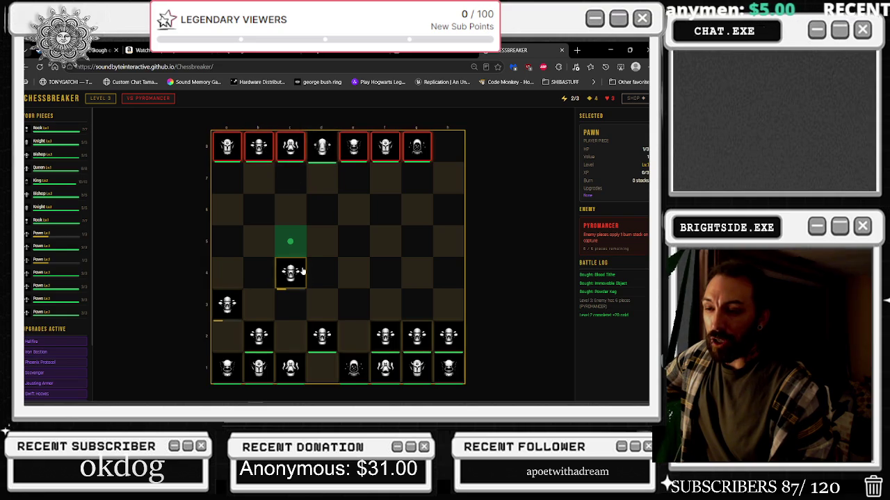
- Use the d8 queen to capture the enemies on e8 and f8
left_click(322, 148)
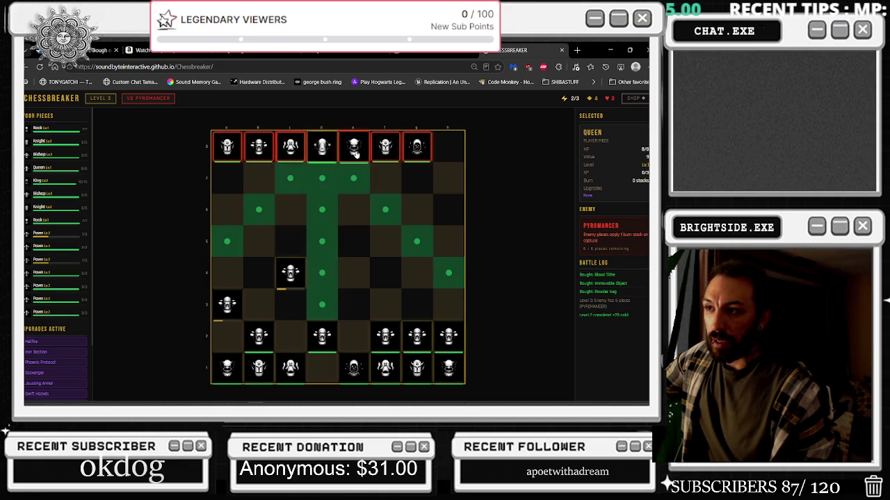
left_click(350, 158)
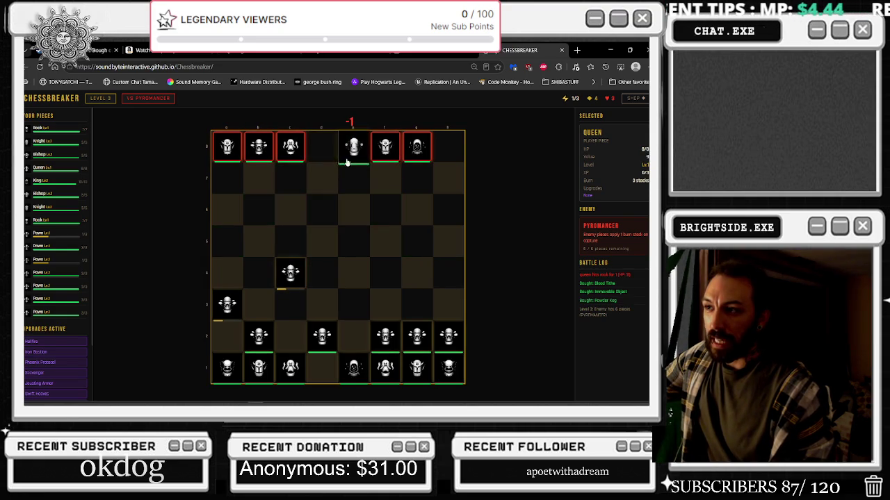
left_click(386, 159)
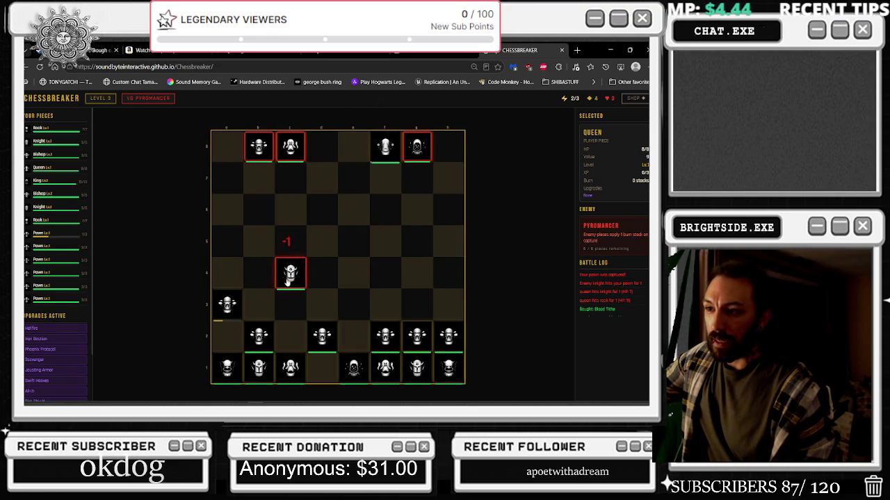
- Advance the a3 pawn to a4 and choose Sacred Ground as the upgrade
left_click(322, 337)
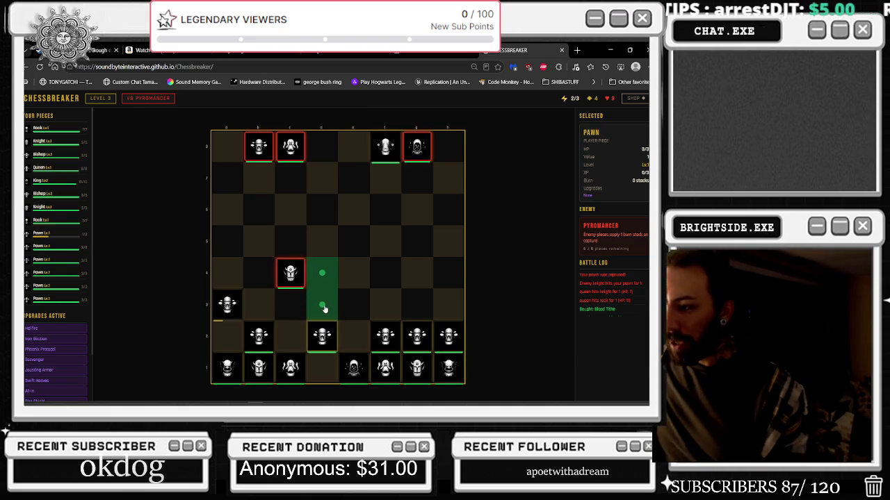
left_click(292, 370)
left_click(228, 304)
left_click(227, 276)
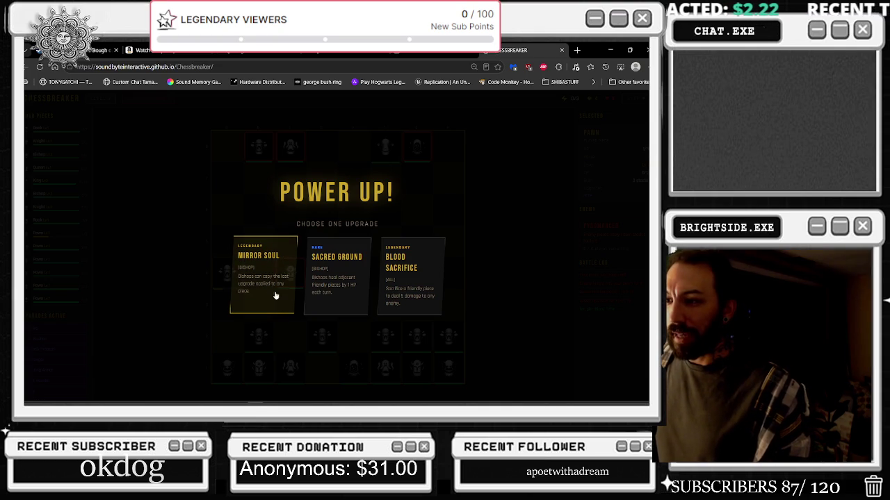
left_click(342, 285)
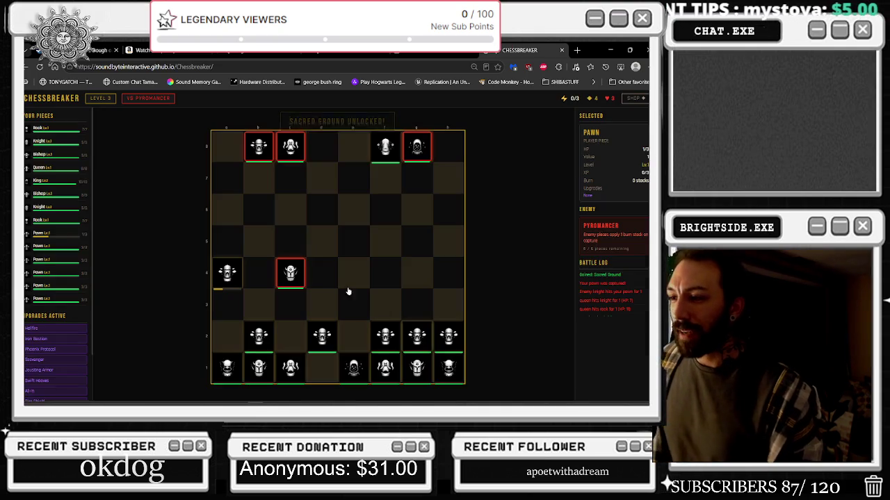
- Capture on c8 and b8 with the queen to clear level 3
left_click(385, 146)
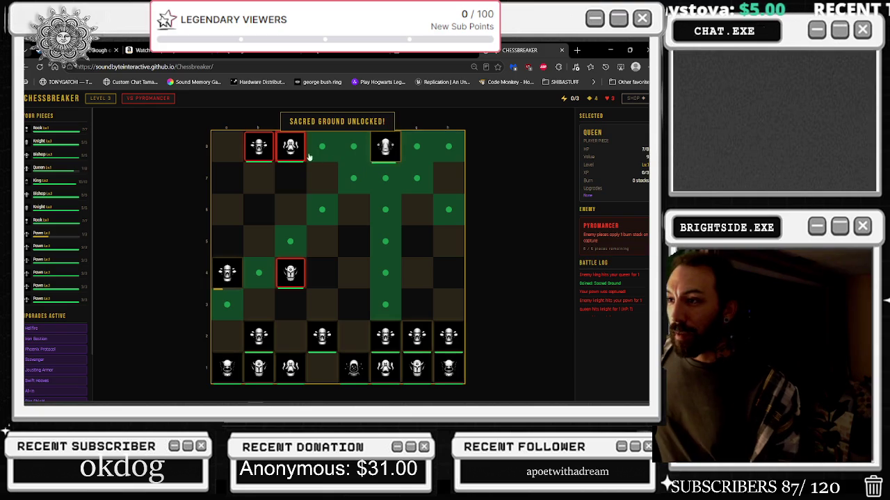
left_click(291, 146)
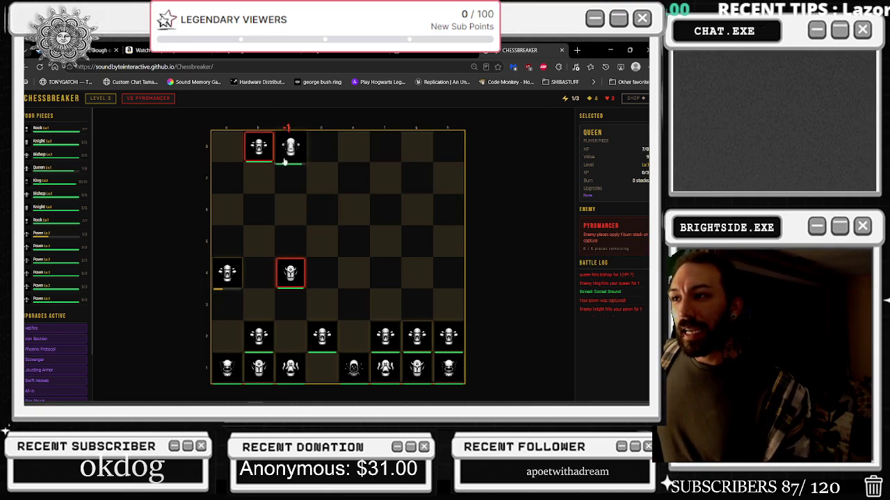
left_click(291, 146)
left_click(259, 146)
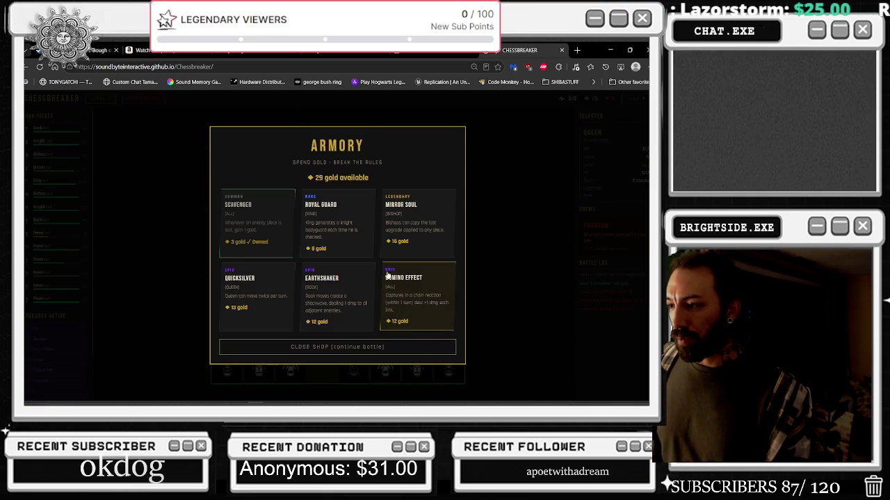
- Buy Domino Effect and Mirror Soul in the Armory, then return to the board
left_click(417, 296)
left_click(417, 222)
left_click(364, 290)
left_click(363, 348)
- Capture on c8, e8 and e6 with the queen, picking Early Ascent as the upgrade
left_click(259, 146)
left_click(303, 144)
left_click(258, 146)
left_click(292, 146)
left_click(291, 146)
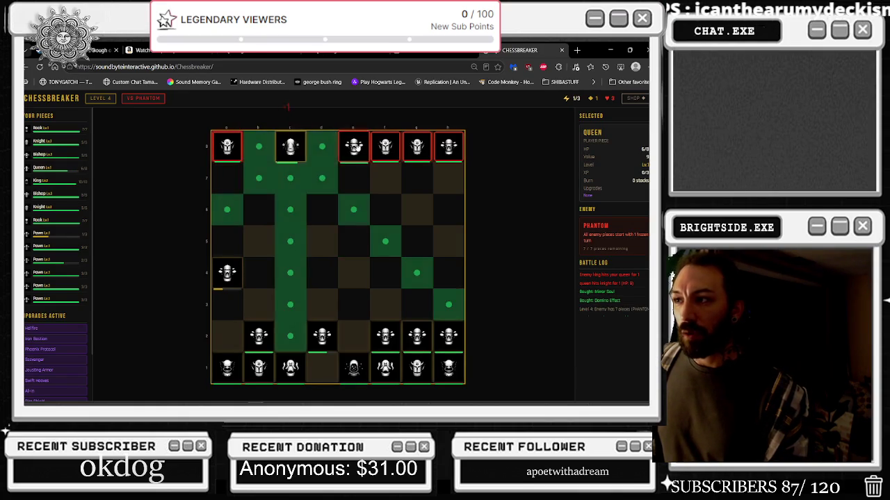
left_click(354, 146)
left_click(367, 146)
left_click(354, 208)
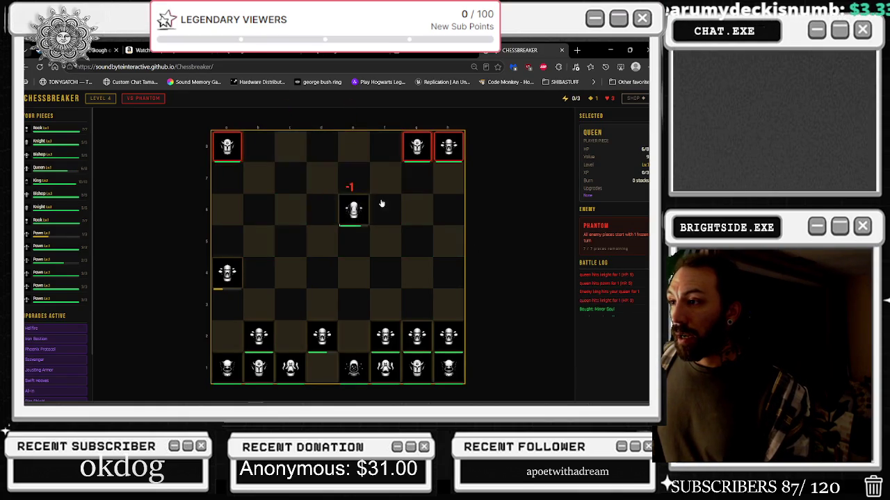
left_click(389, 275)
- Move the queen to g8, capture on h8, return to b8, and choose Royal Decree
left_click(354, 208)
left_click(526, 278)
left_click(360, 212)
left_click(417, 146)
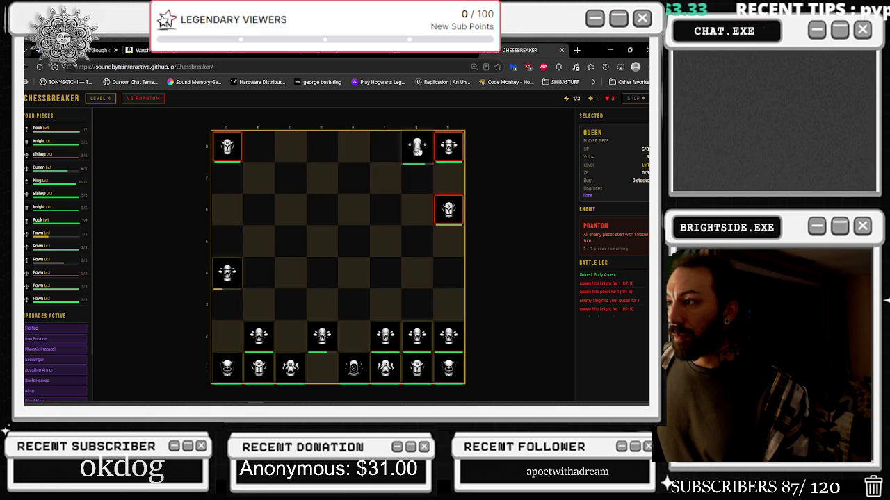
left_click(445, 147)
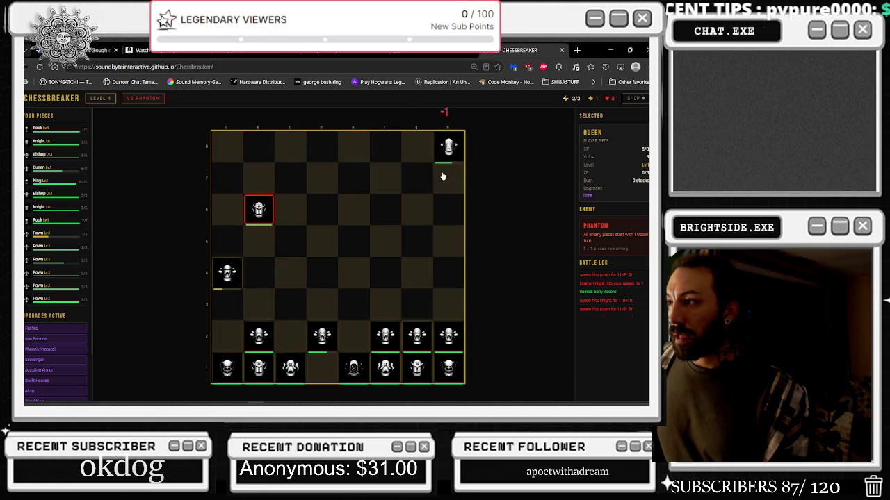
left_click(232, 271)
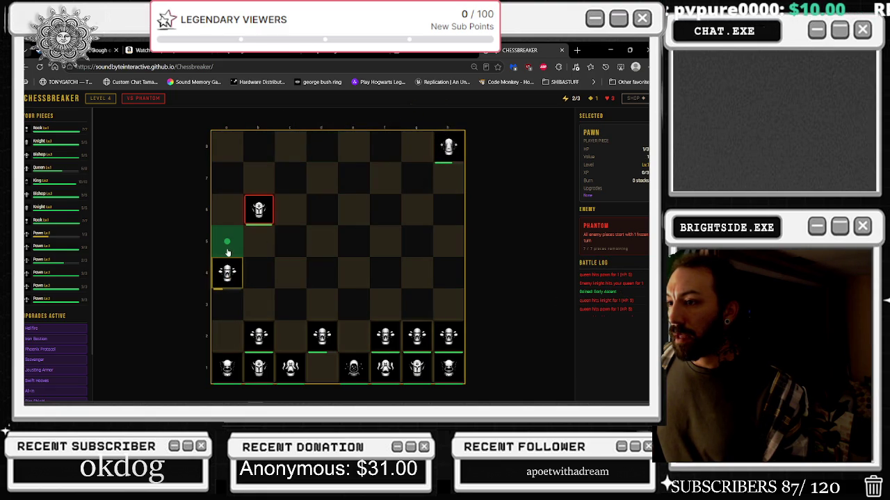
left_click(440, 151)
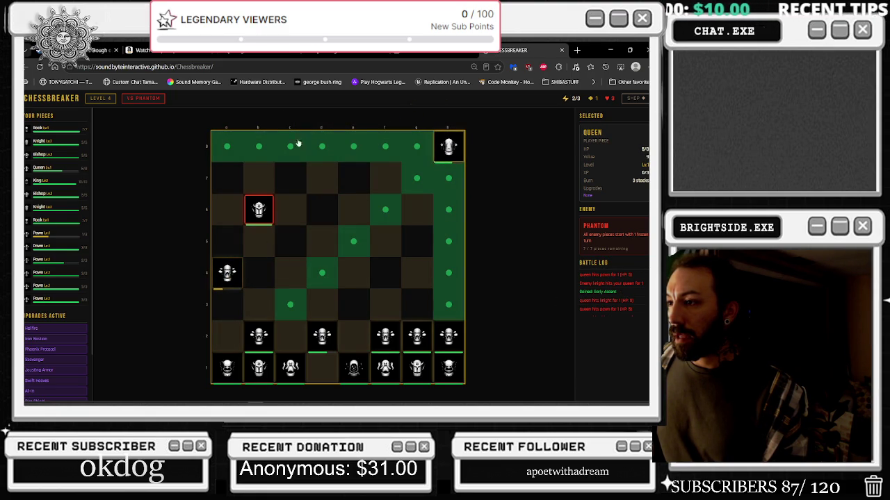
left_click(274, 147)
left_click(290, 274)
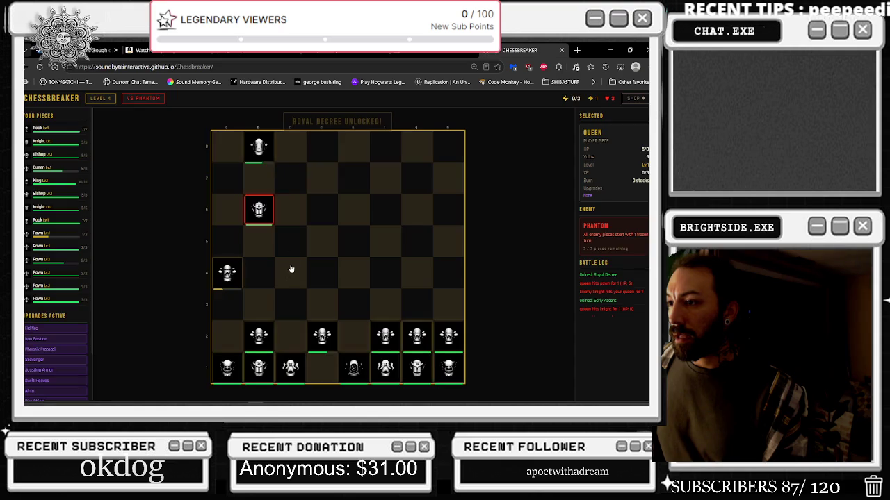
- Move the queen from b8 to a7 and push the b2 pawn to b4, promoting it
left_click(266, 159)
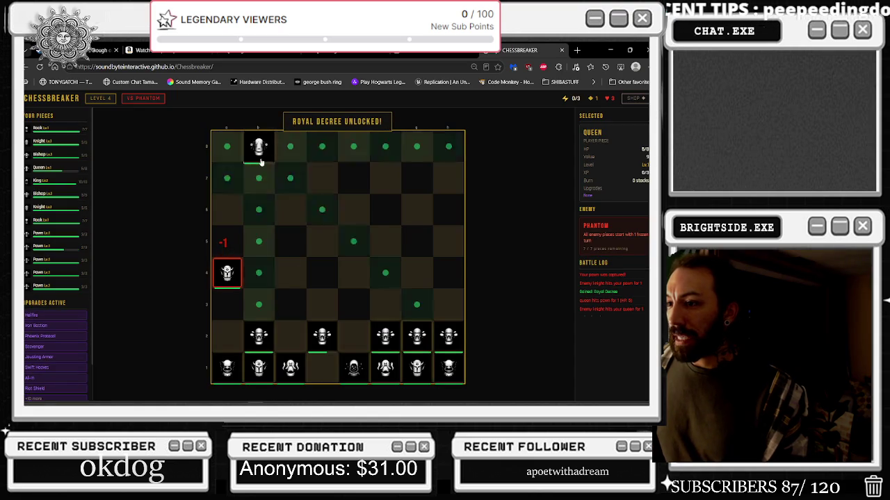
left_click(231, 179)
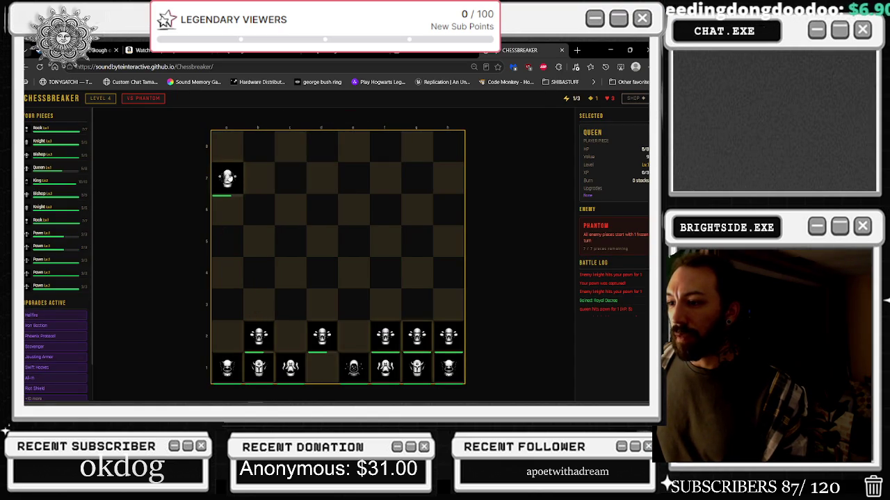
left_click(259, 337)
left_click(259, 271)
left_click(259, 267)
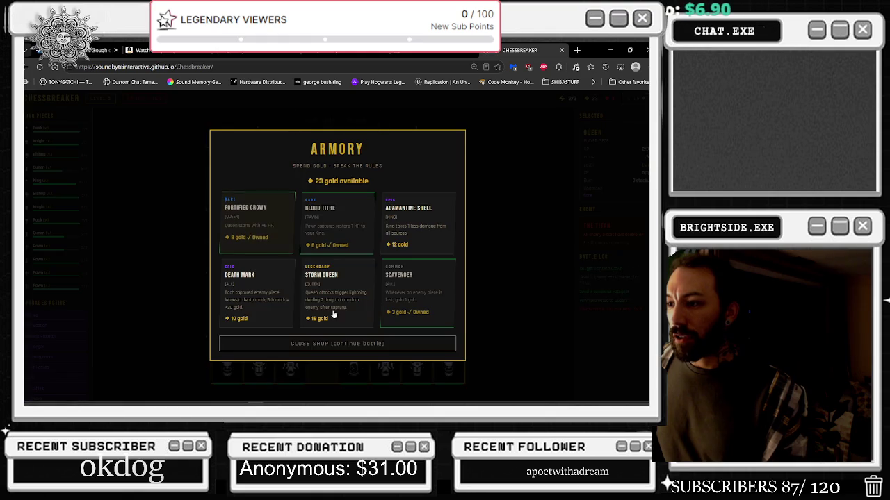
- Buy Storm Queen in the Armory and start level 5 against The Titan
left_click(332, 306)
left_click(331, 306)
left_click(250, 292)
left_click(356, 344)
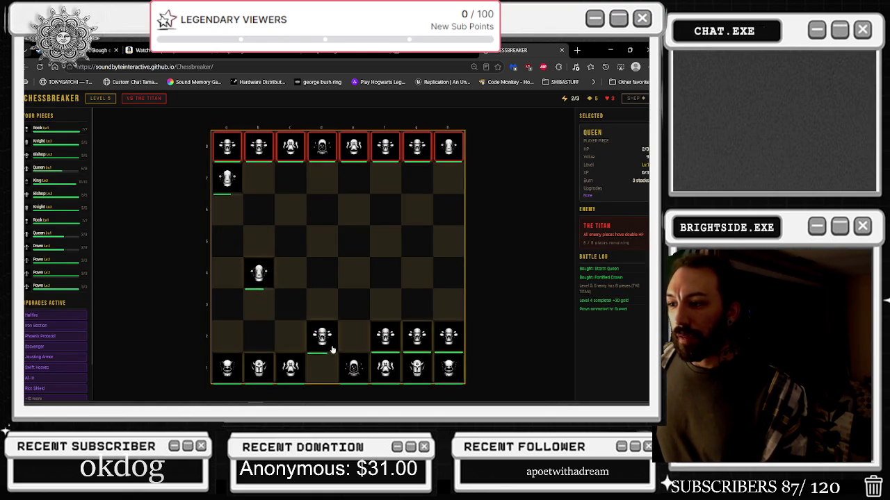
- Push the f2 pawn to f4, capture on a8 and c8 with the queen, and take Soul Drinker
left_click(384, 337)
left_click(389, 278)
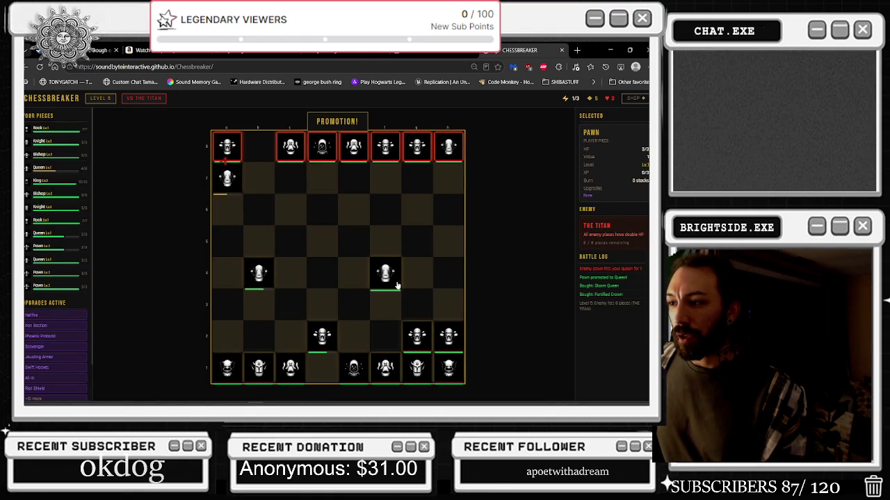
left_click(227, 179)
left_click(233, 150)
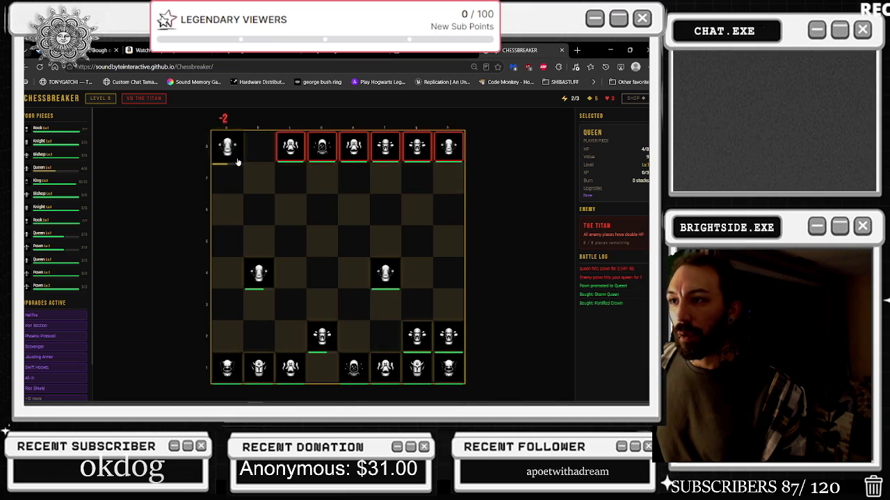
left_click(230, 147)
left_click(291, 146)
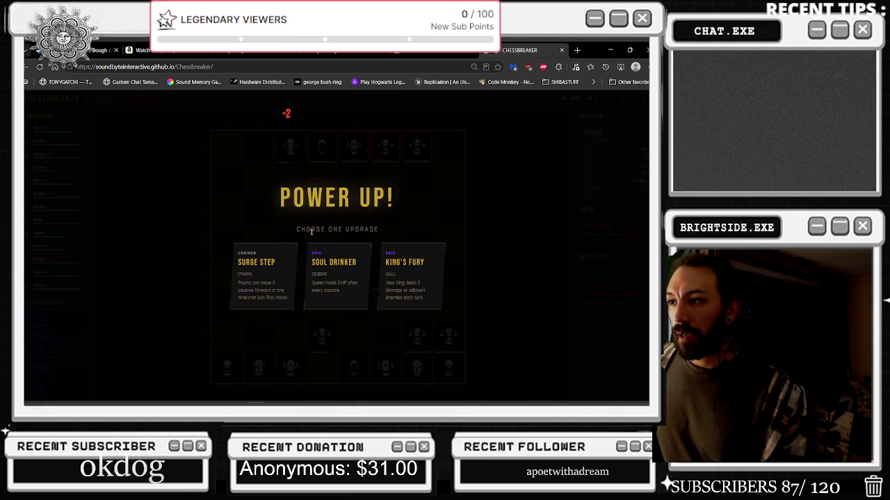
left_click(244, 259)
- Move the queen to e8 and f7, then capture on g8 to clear level 5
left_click(290, 146)
left_click(353, 146)
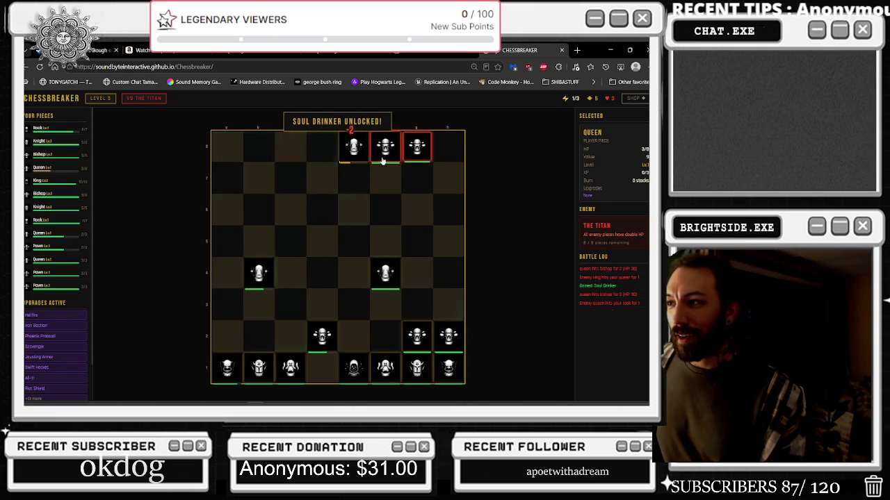
left_click(354, 146)
left_click(385, 179)
left_click(385, 178)
left_click(409, 155)
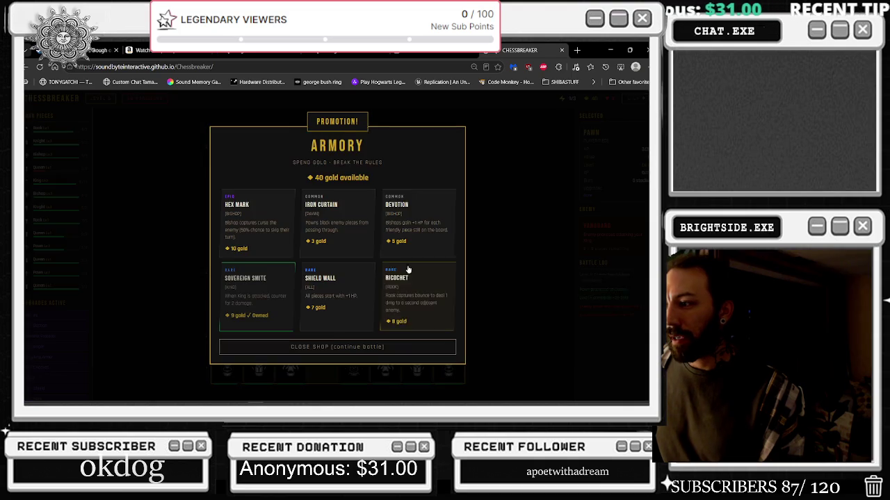
- Buy Ricochet, Devotion, Iron Curtain and Shield Wall in the Armory
left_click(411, 285)
left_click(417, 219)
left_click(334, 222)
left_click(327, 289)
- Return to the board and advance the g2 and d2 pawns to g4 and d4
left_click(337, 348)
left_click(417, 338)
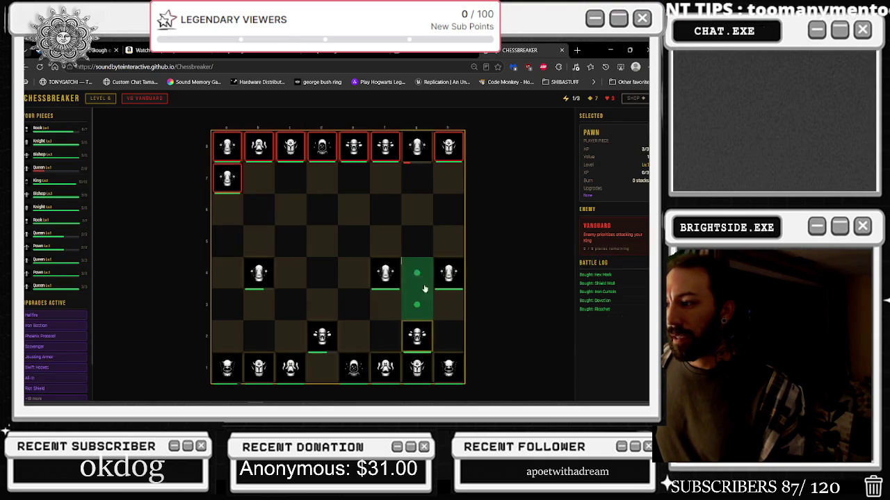
left_click(417, 273)
left_click(321, 336)
left_click(322, 272)
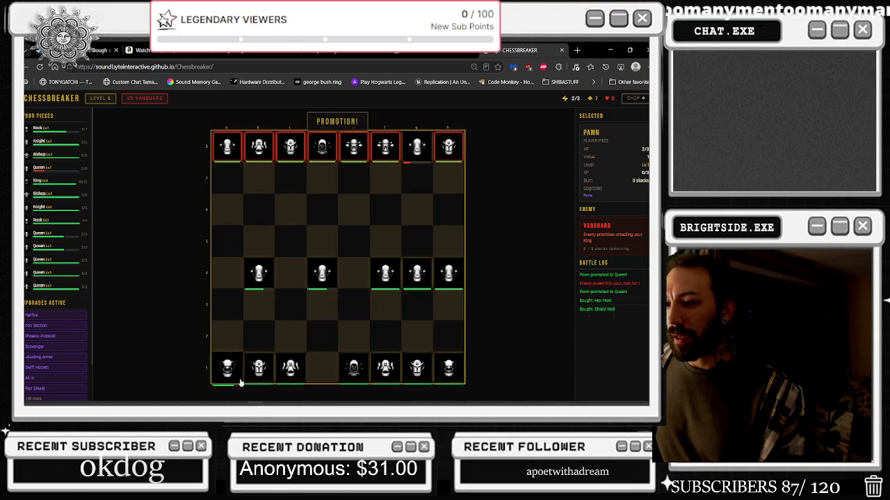
- Send the d4 queen up to capture on d8 and choose First Blood
left_click(258, 275)
left_click(353, 147)
left_click(322, 272)
left_click(322, 144)
left_click(368, 274)
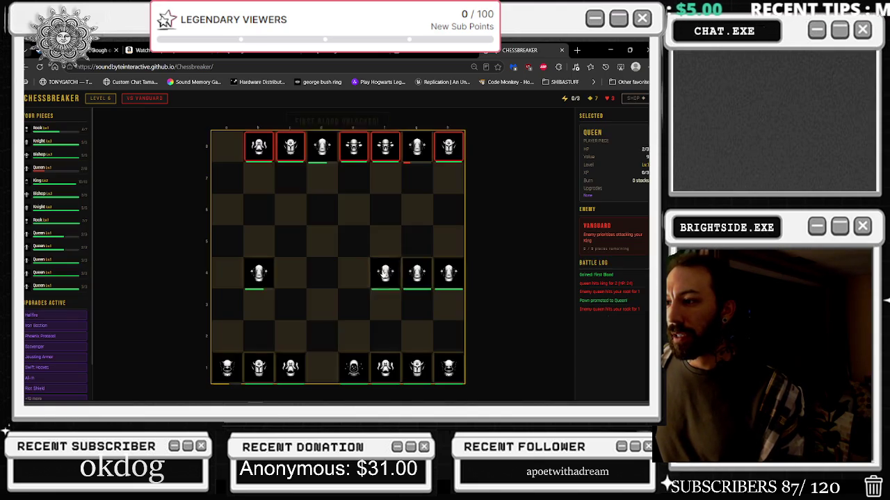
- Capture on e8, f8 and c8 to clear level 6, then buy Imperial Treasury and Twin Flames
left_click(321, 146)
left_click(354, 147)
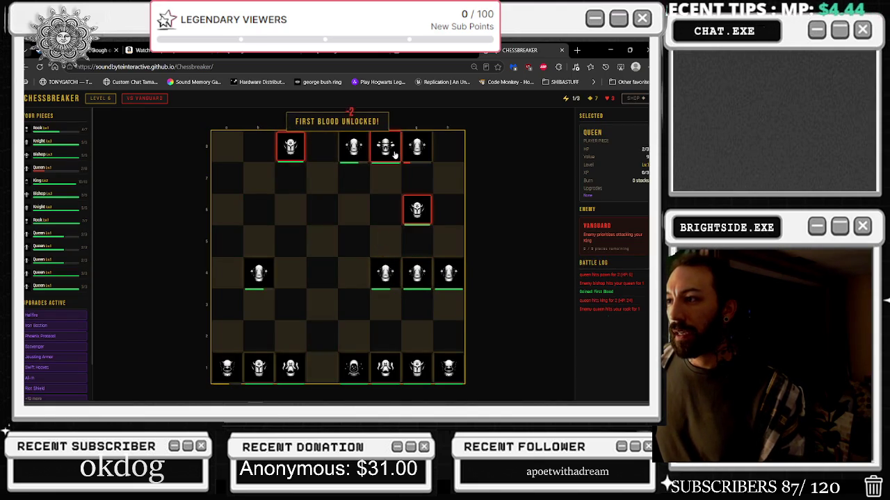
left_click(354, 147)
left_click(386, 148)
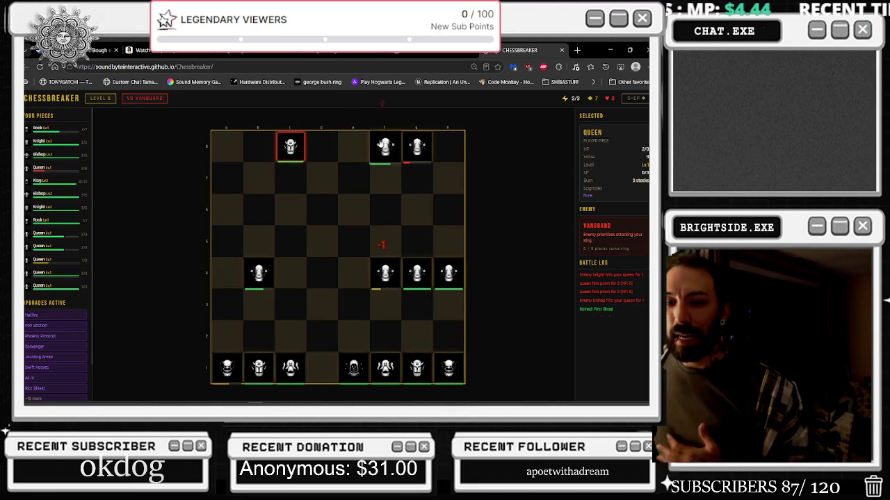
left_click(416, 282)
left_click(417, 147)
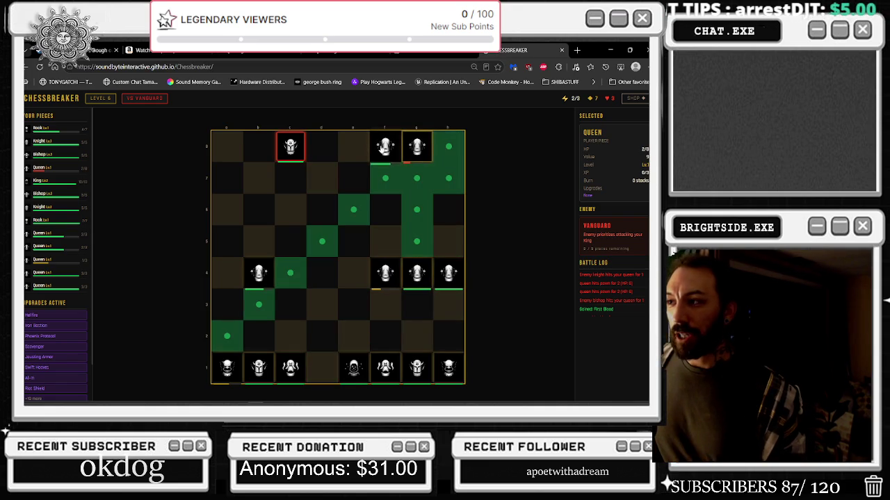
left_click(384, 147)
left_click(290, 146)
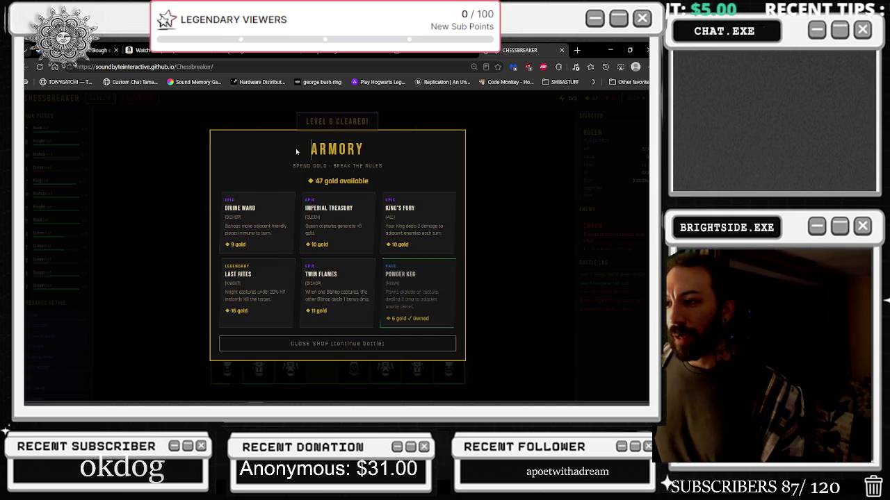
left_click(337, 223)
left_click(337, 292)
- Buy Divine Ward and Last Rites, then return to the level 7 board
left_click(257, 223)
left_click(260, 291)
left_click(389, 307)
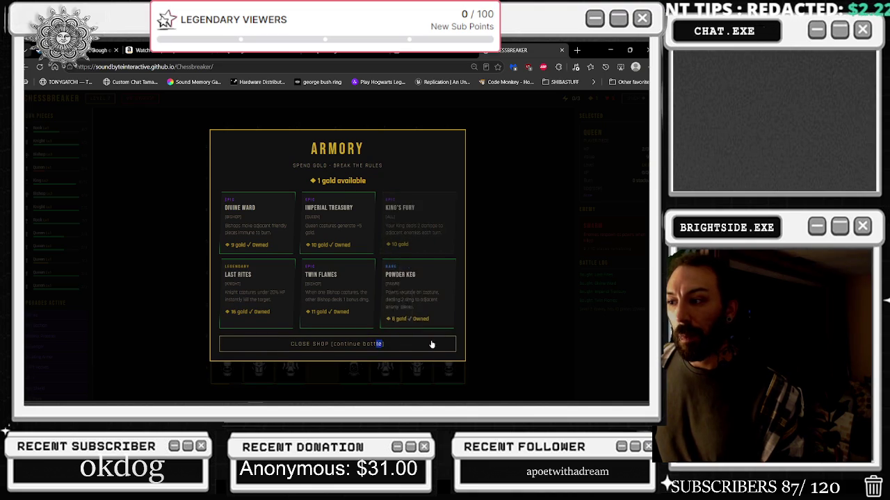
left_click(432, 343)
- Attack b8 and d8 with the queens, choose Fork Master, and move to f7 to clear the round
left_click(396, 278)
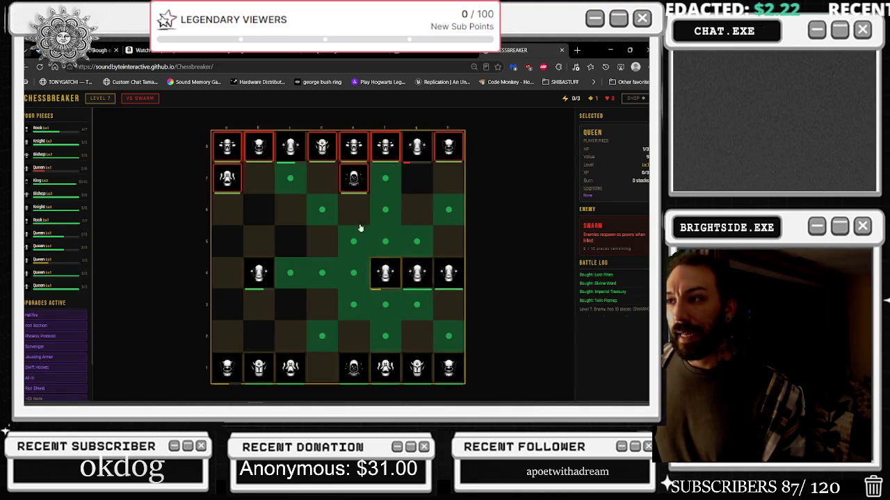
left_click(258, 152)
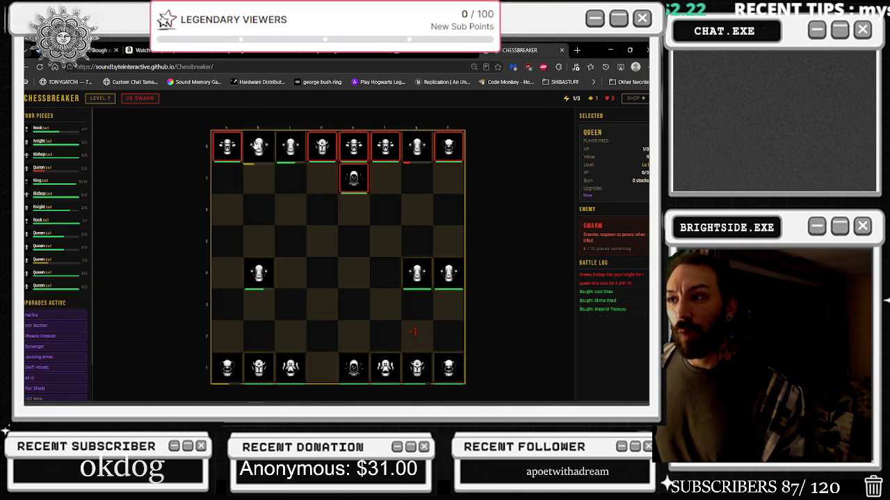
left_click(351, 179)
left_click(322, 146)
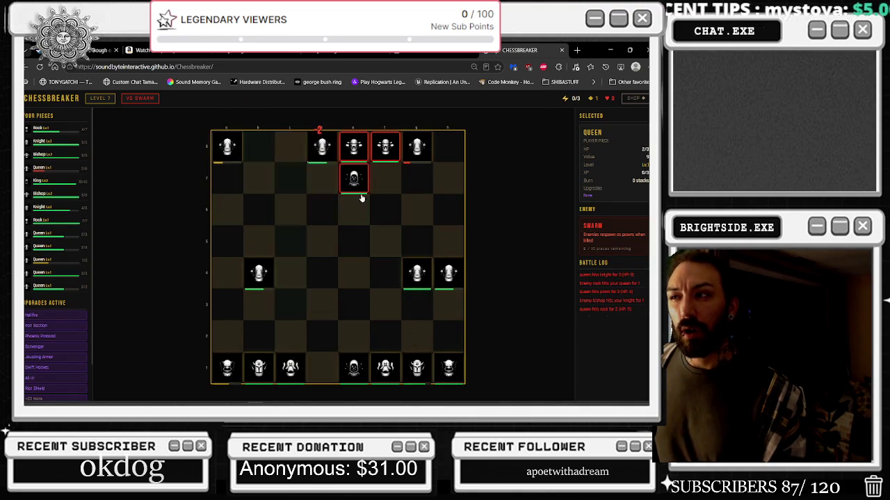
left_click(340, 275)
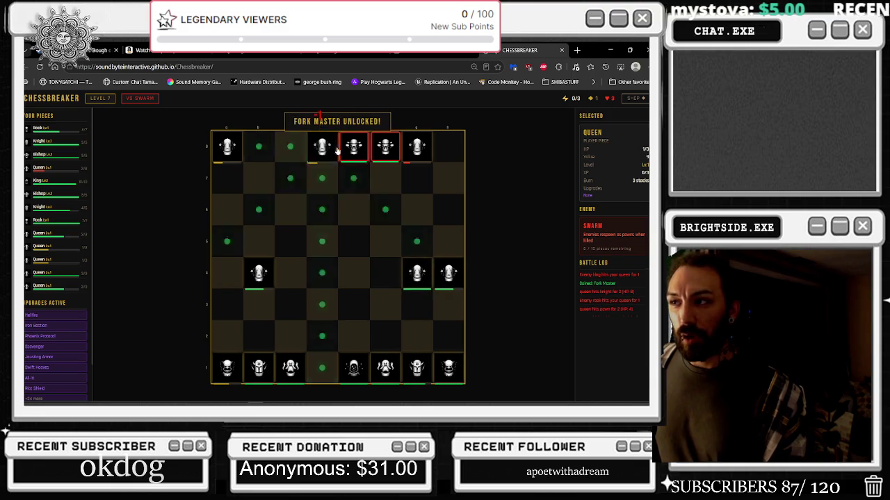
left_click(385, 178)
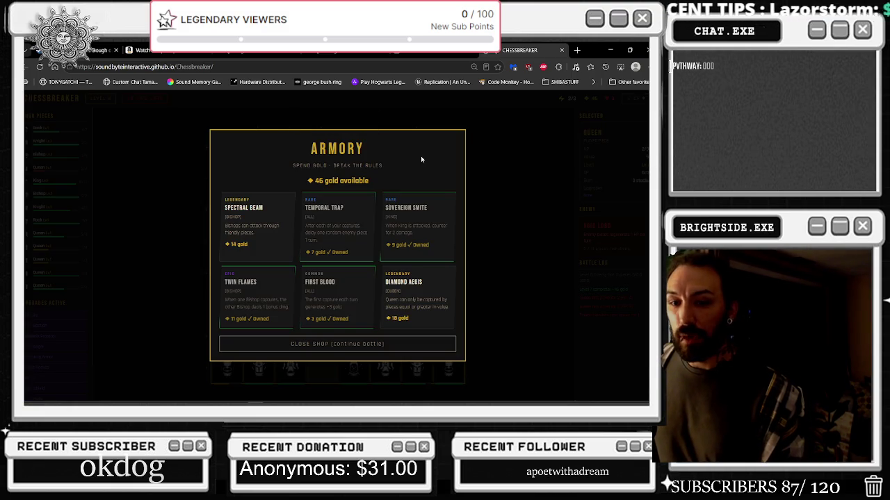
- Buy the Spectral Beam and Diamond Aegis upgrades, then start level 8
left_click(250, 230)
left_click(421, 283)
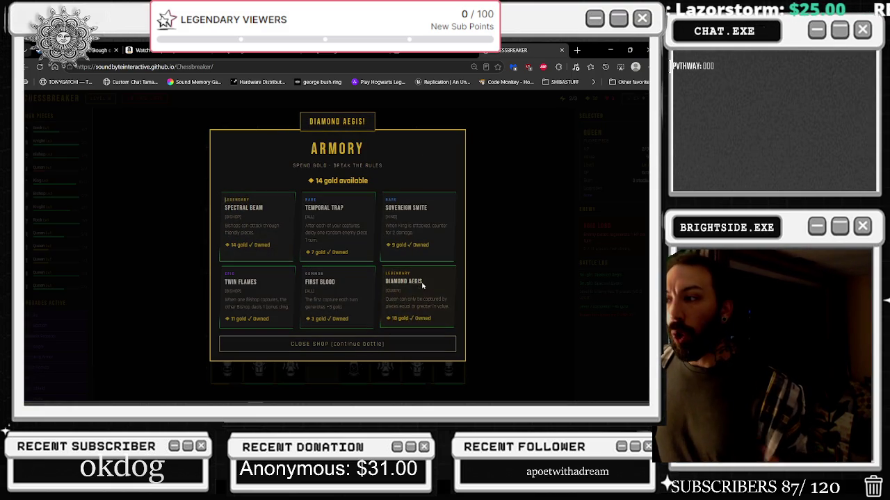
left_click(366, 342)
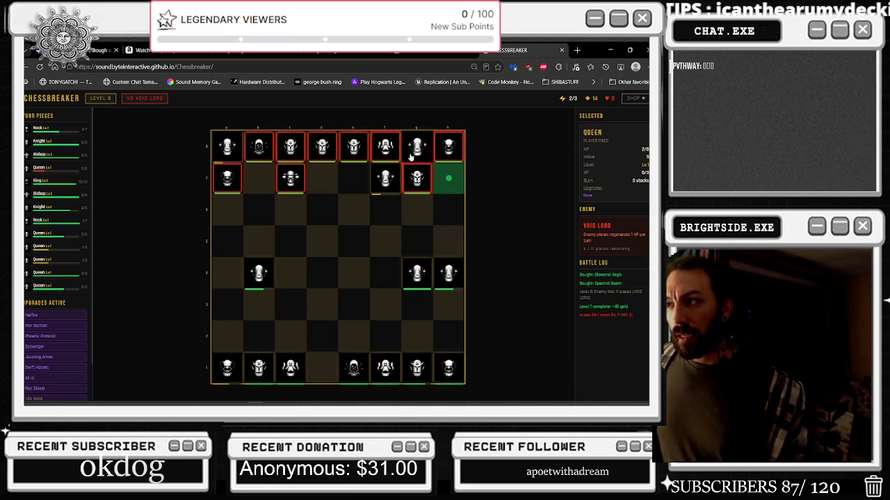
- Strike the enemy pieces on the back rank and take the Gilded Pawns power-up
left_click(383, 146)
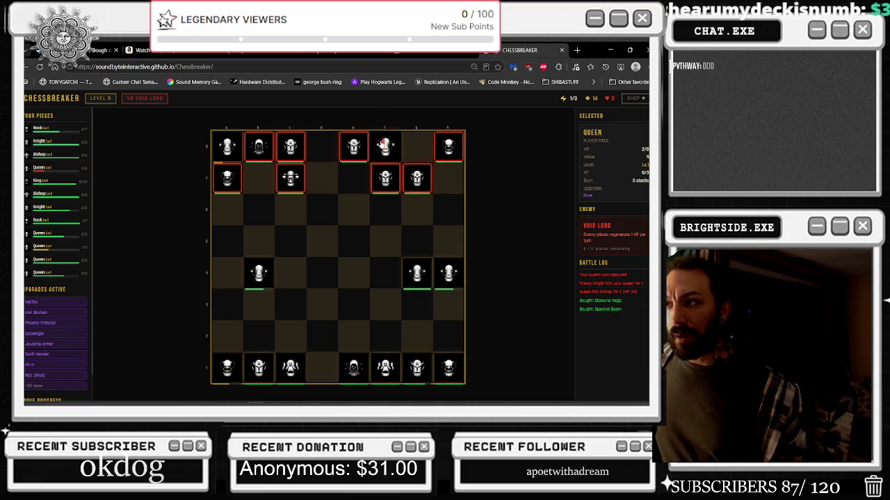
left_click(290, 147)
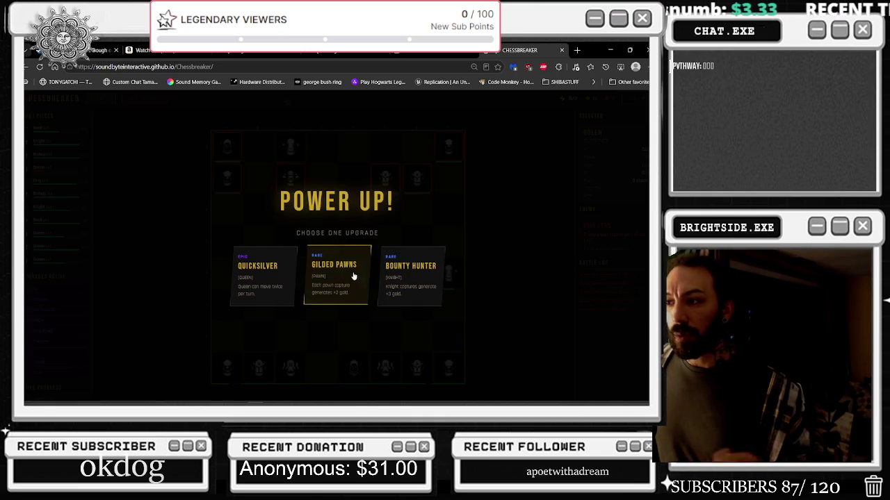
left_click(353, 278)
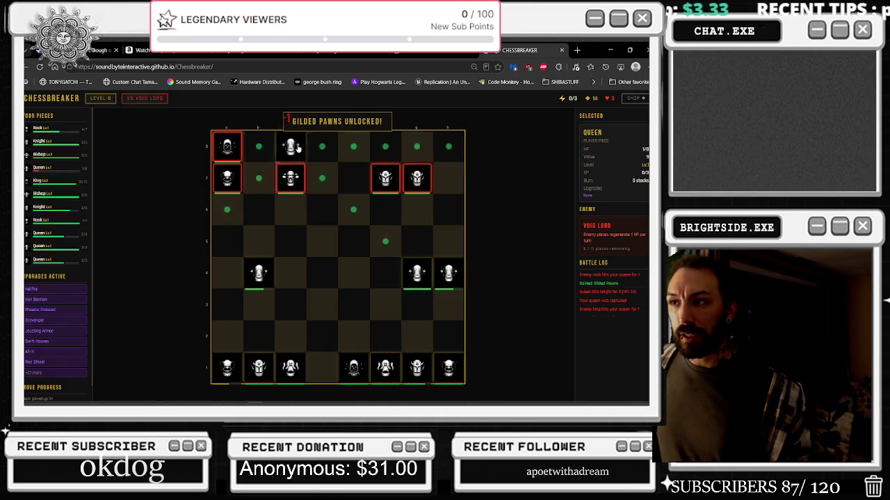
- Reposition the queen, capture the enemy on b8, and take the Knight Templar upgrade
left_click(292, 183)
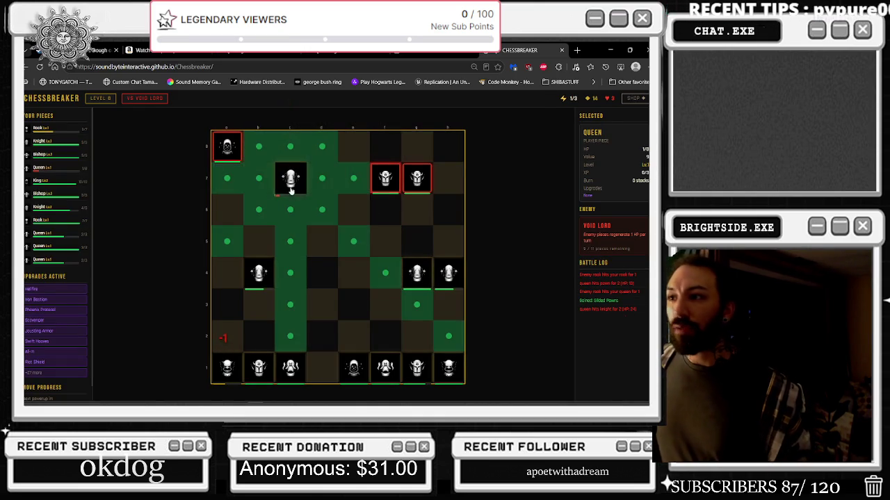
left_click(252, 162)
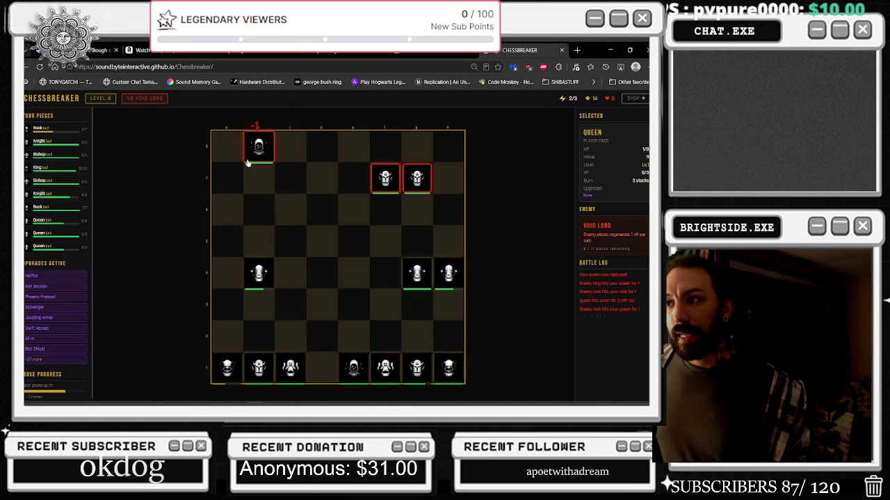
left_click(258, 272)
left_click(259, 146)
left_click(306, 269)
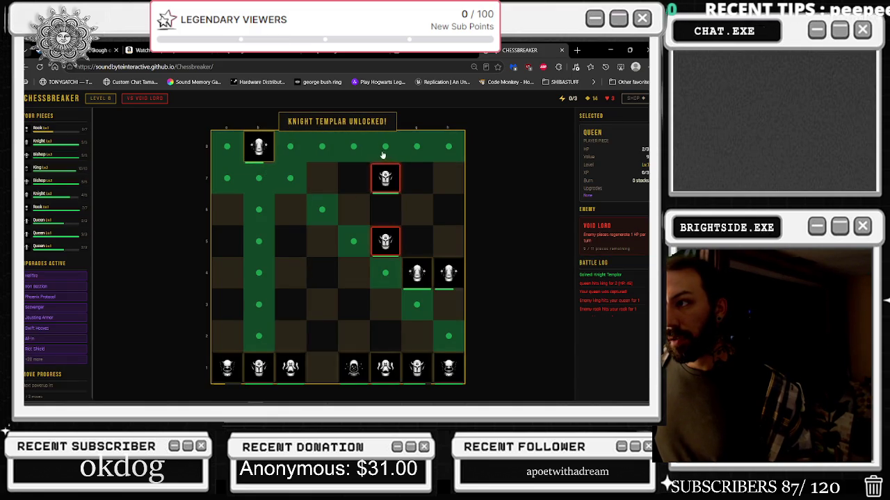
- Move the queen to f8, attack the knight on f7, then buy Gold Rush and Quicksilver
left_click(386, 154)
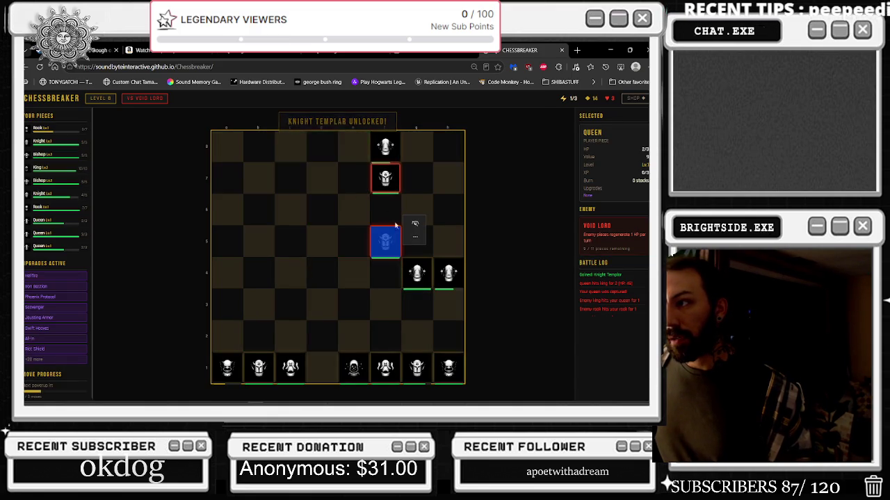
left_click(393, 174)
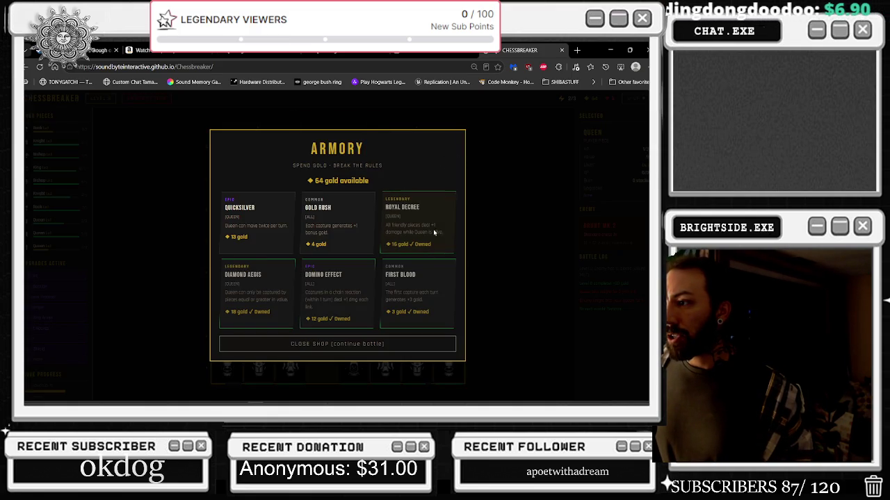
left_click(337, 223)
left_click(269, 225)
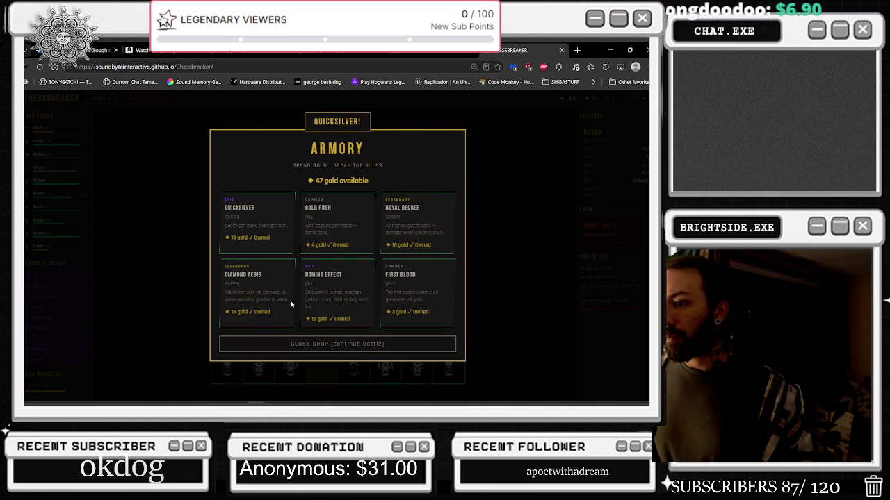
- Leave the Armory, capture on h8 and g8 with the queen, and take Long Sight
left_click(353, 345)
left_click(448, 274)
left_click(448, 145)
left_click(448, 146)
left_click(419, 150)
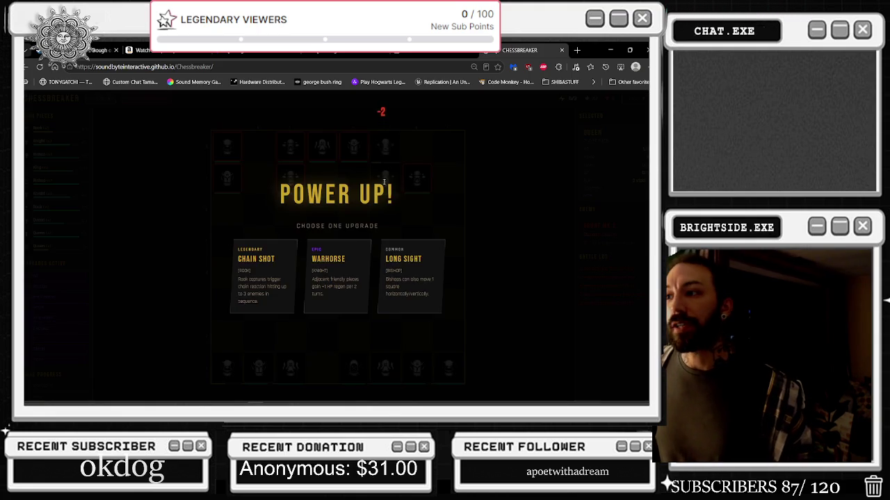
left_click(367, 254)
- Step the queen to e8 and d8, capture on c8, and take Supernova
left_click(382, 154)
left_click(356, 153)
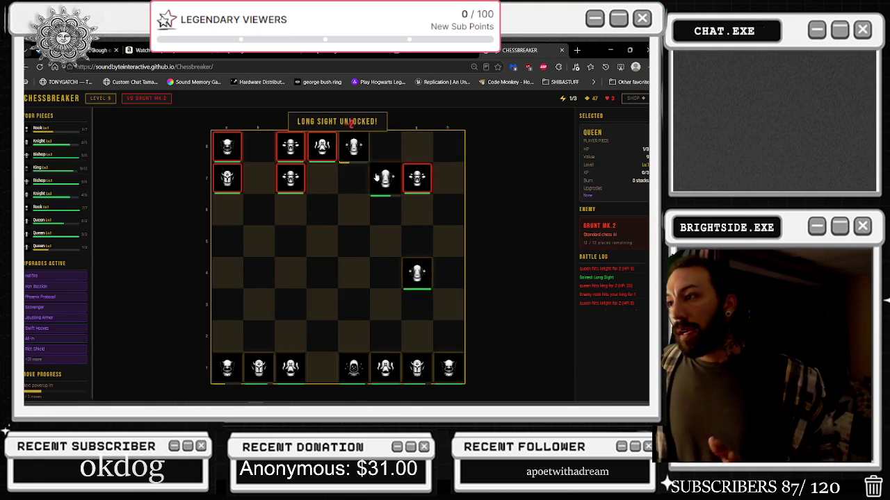
left_click(353, 152)
left_click(322, 146)
left_click(322, 146)
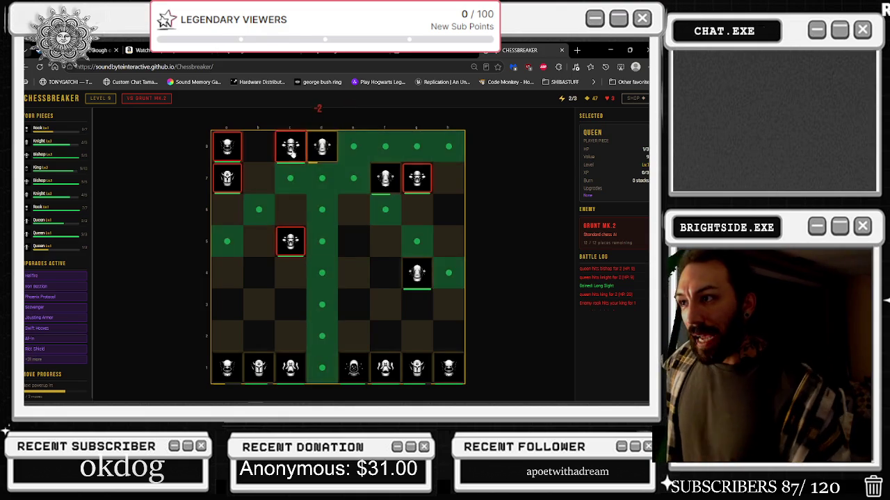
left_click(289, 146)
left_click(327, 246)
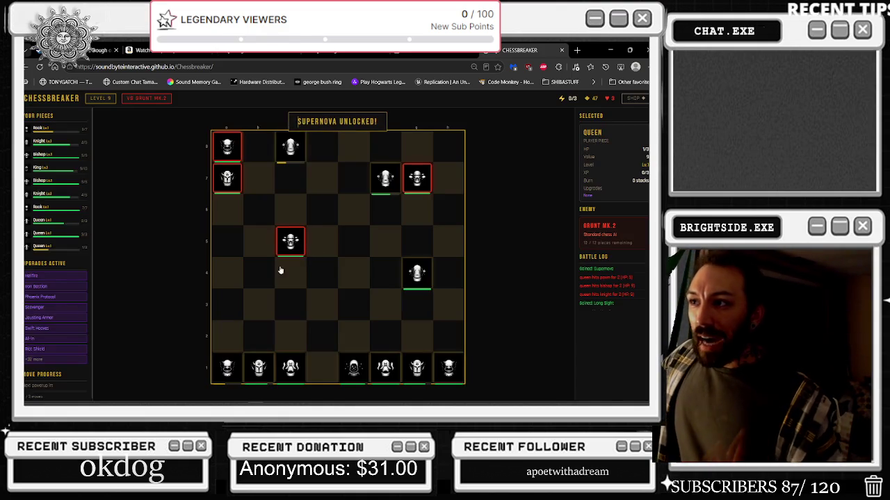
- Capture on g7 with the queen, slide it back to d7, and take Winter's Wrath
left_click(386, 179)
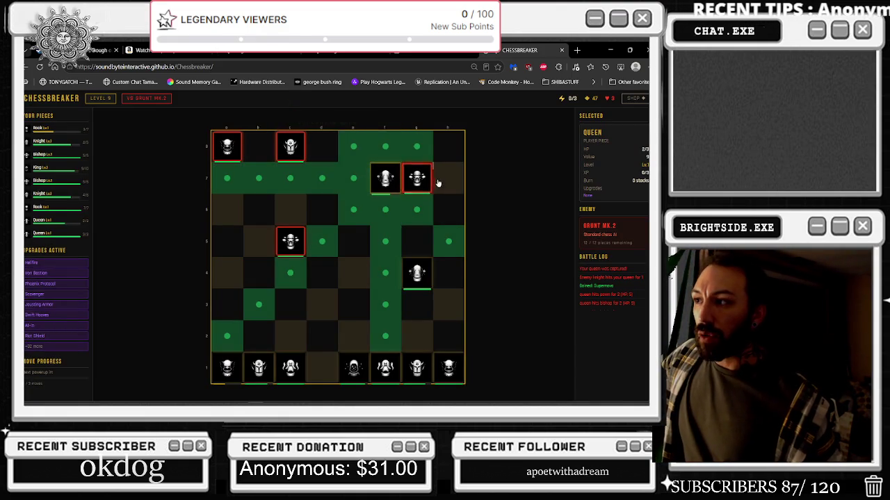
left_click(386, 180)
left_click(386, 179)
left_click(417, 179)
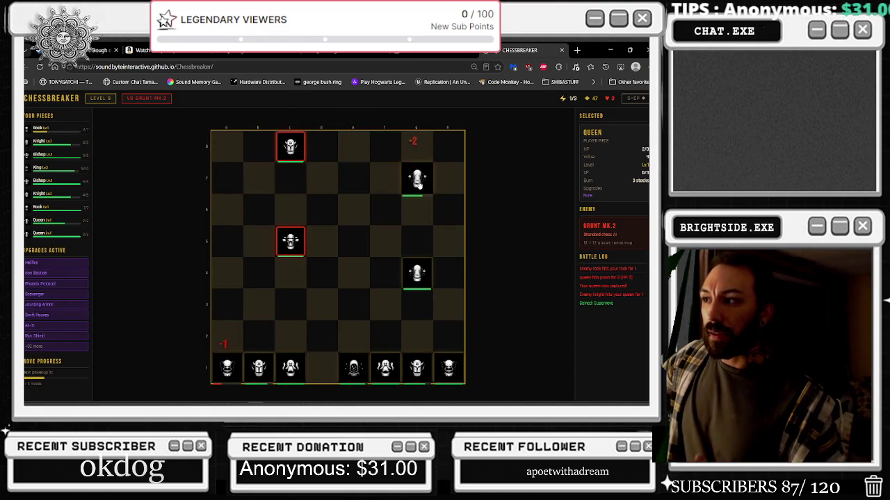
left_click(417, 179)
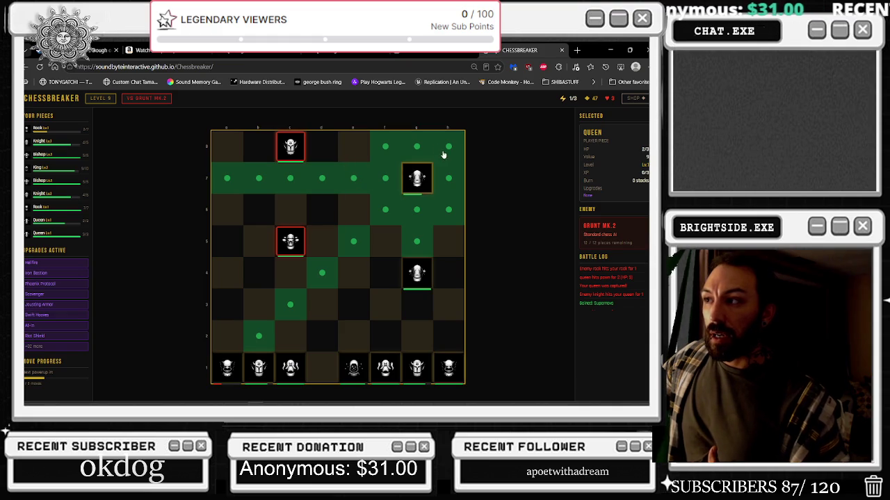
left_click(378, 179)
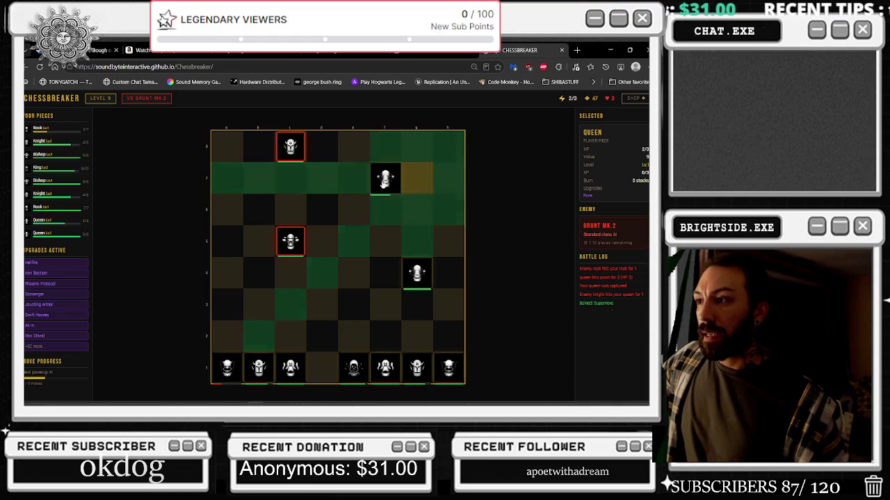
left_click(381, 178)
left_click(319, 176)
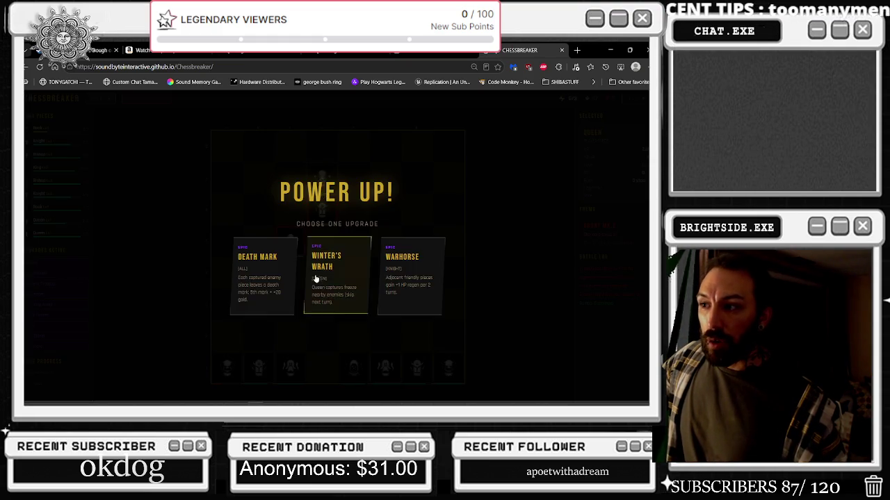
left_click(337, 278)
- Capture the knight on d6, move the queen to c6 then c3, and take Phase Jump
left_click(321, 210)
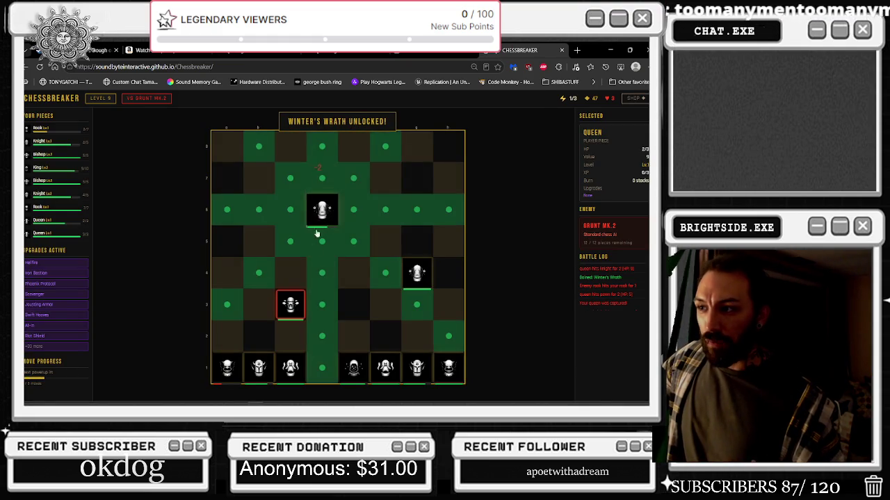
left_click(354, 314)
left_click(315, 216)
left_click(293, 208)
left_click(295, 219)
left_click(290, 304)
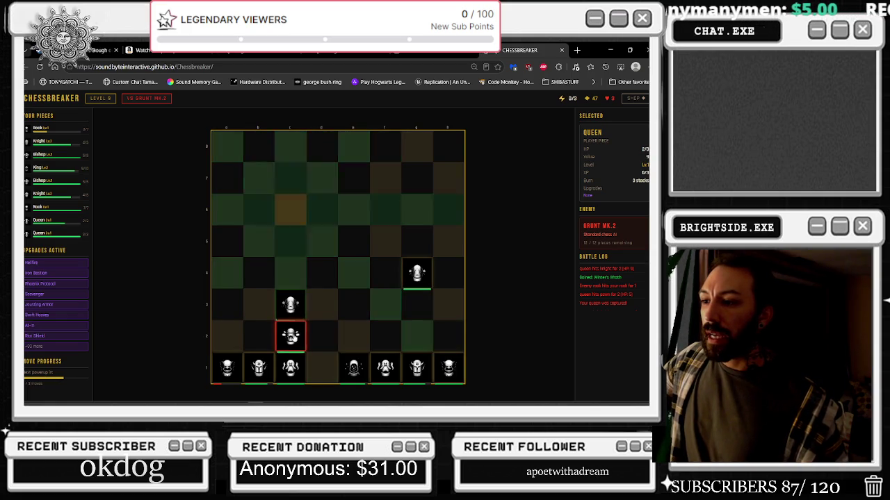
left_click(284, 303)
- Move the queen to c8 to clear level 9, then advance the king from e1 to e2
left_click(291, 305)
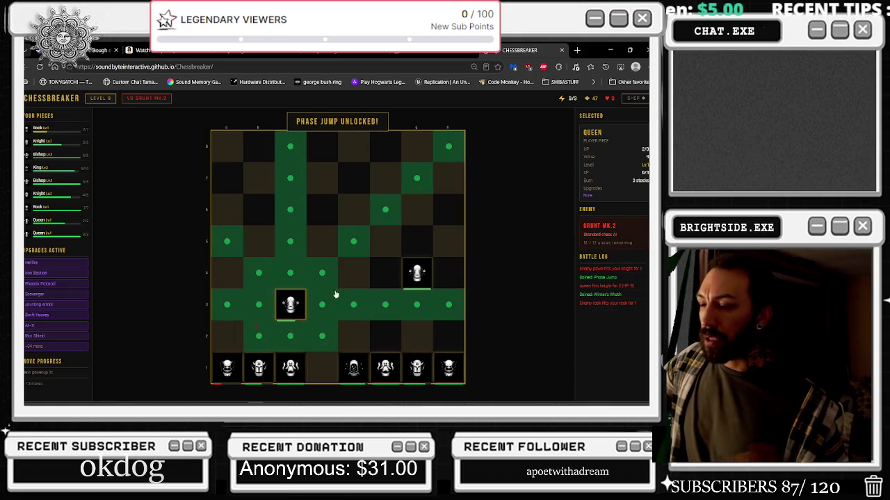
left_click(295, 151)
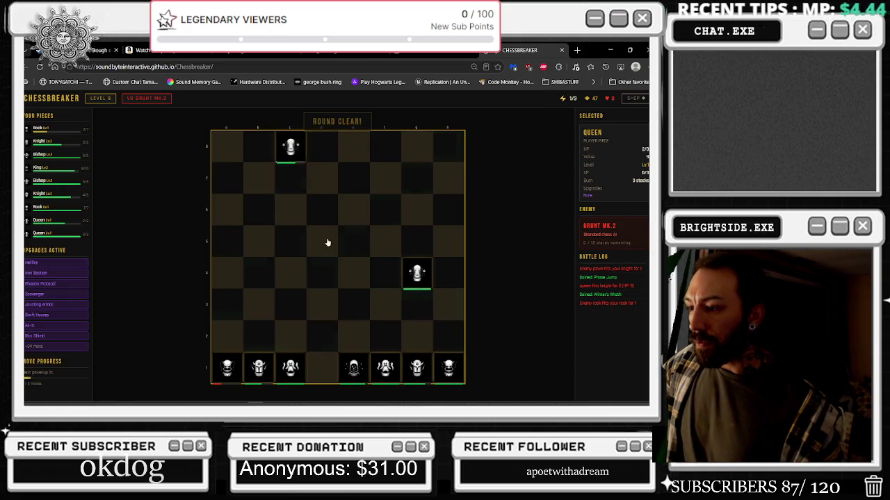
left_click(354, 367)
left_click(358, 325)
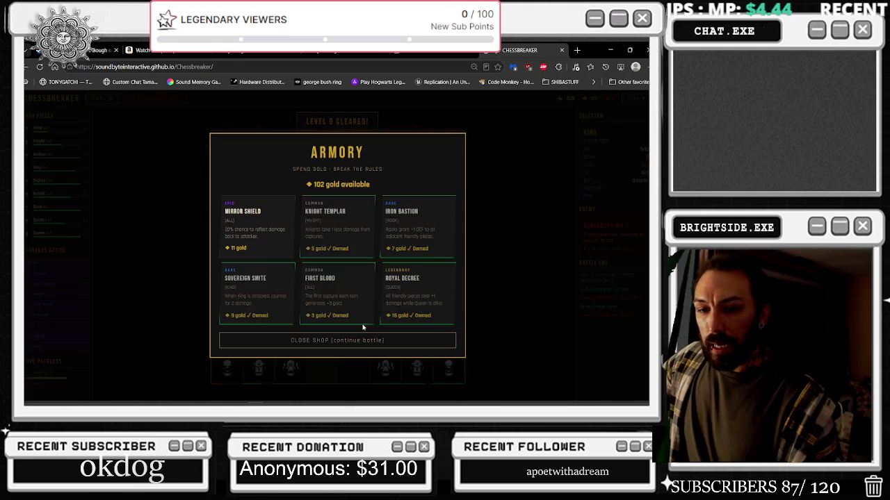
- Buy Mirror Shield, close the Armory, and attack d8 with the queen from c8
left_click(257, 229)
left_click(370, 341)
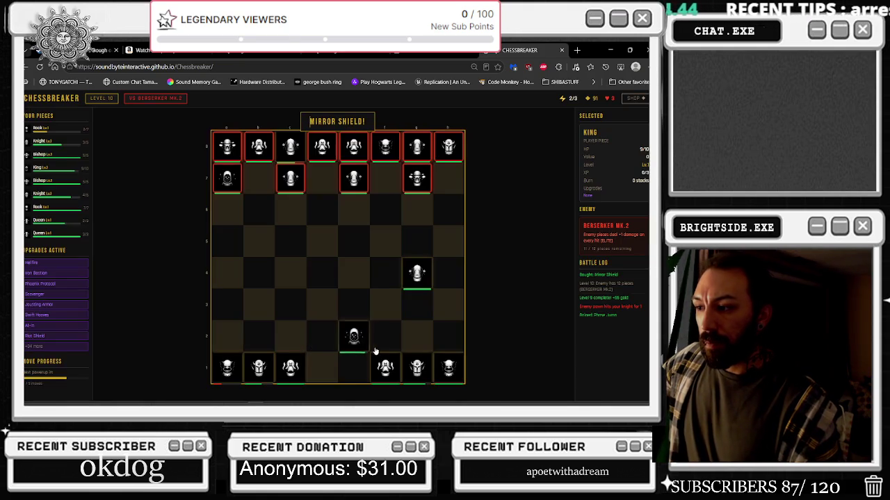
left_click(417, 272)
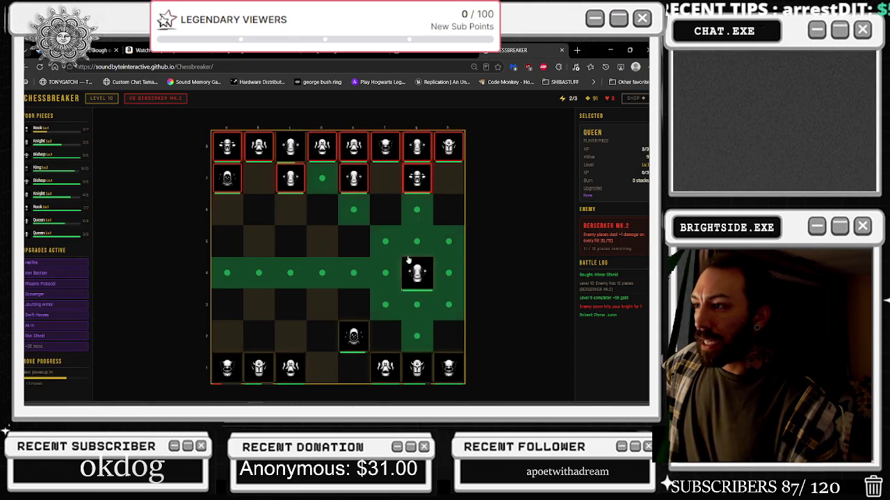
left_click(290, 146)
left_click(322, 178)
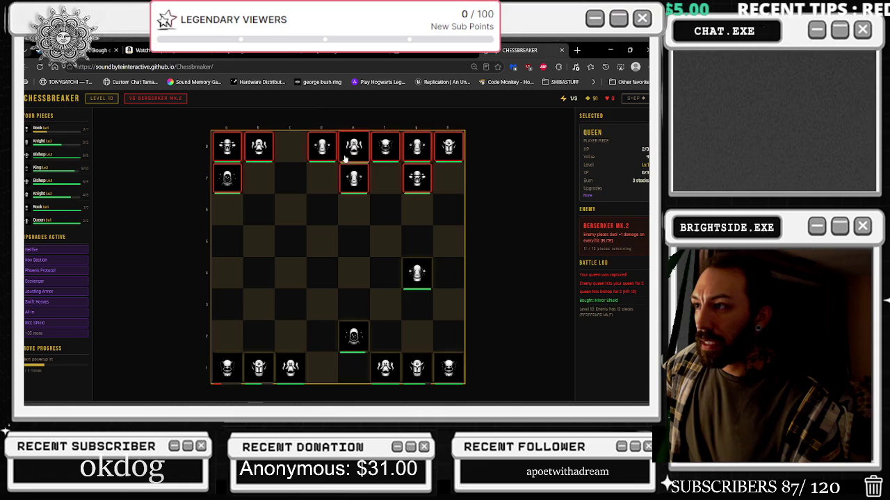
- Capture on g7 with the g4 queen, move it to g8, and take Shadow Crown
left_click(414, 291)
left_click(419, 178)
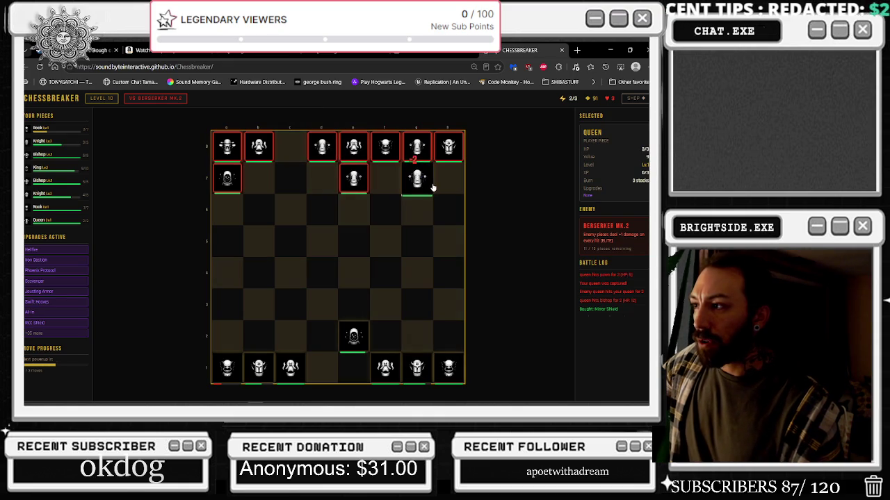
left_click(422, 176)
left_click(419, 150)
left_click(405, 275)
- Capture the enemy on e8 with the queen, then move the bishop to h3 and g3
left_click(414, 153)
left_click(353, 147)
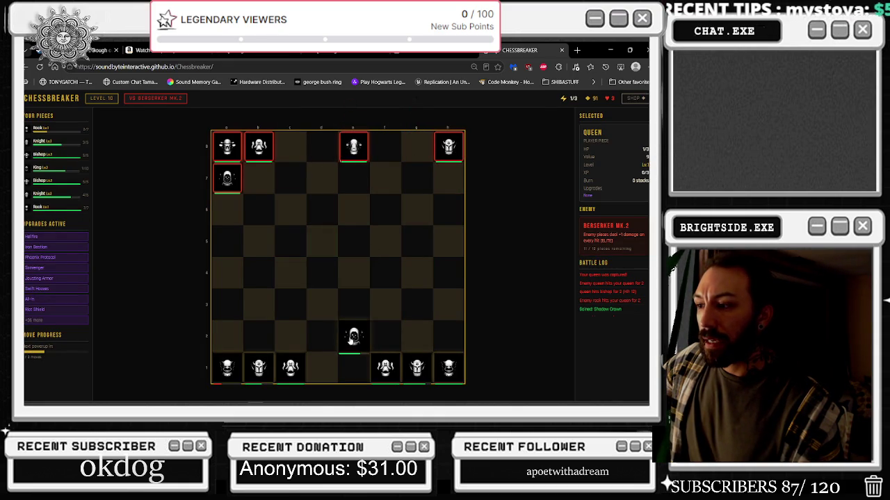
left_click(353, 338)
left_click(449, 305)
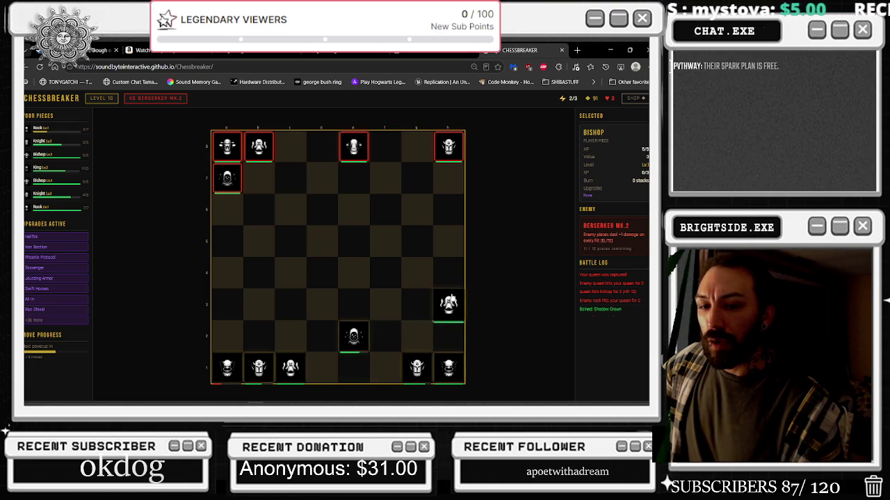
left_click(449, 309)
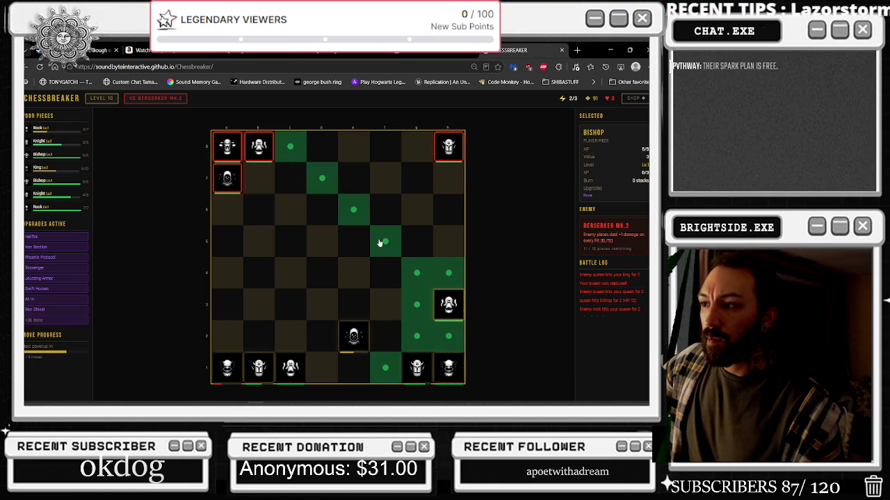
left_click(421, 311)
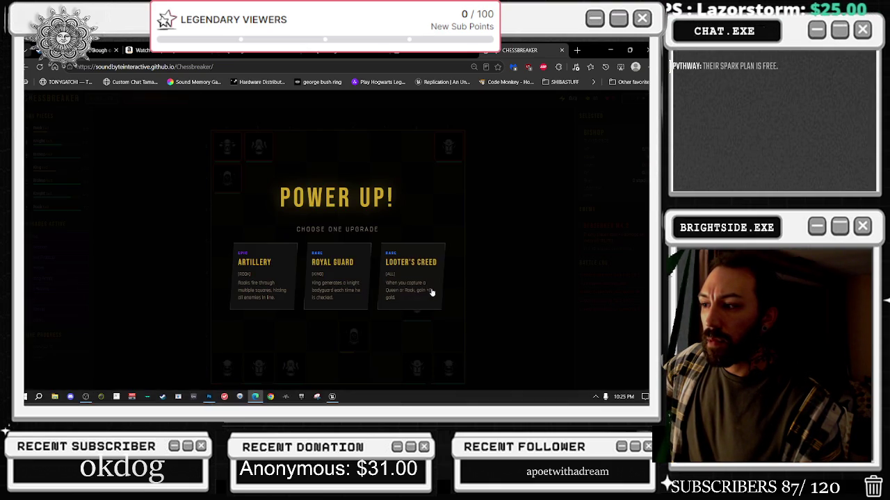
- Take Looter's Creed, then move the bishop from g3 to f3 and attack a7
left_click(424, 281)
left_click(424, 305)
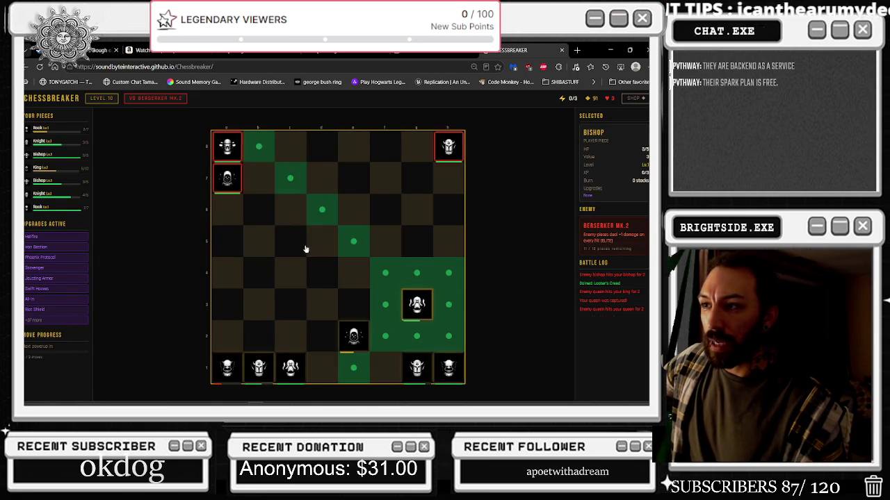
left_click(380, 313)
left_click(385, 306)
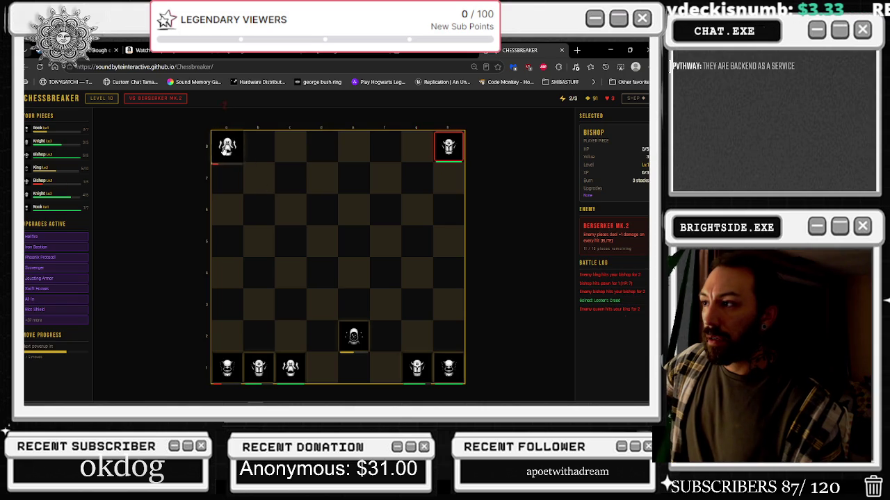
- Bring the bishop from a8 to d5 and e4, then attack the enemy on e7
left_click(227, 146)
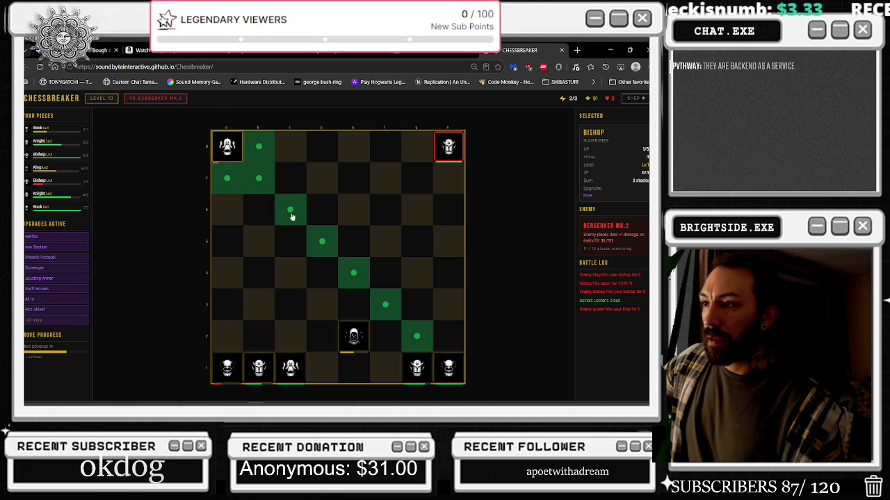
left_click(316, 240)
left_click(328, 258)
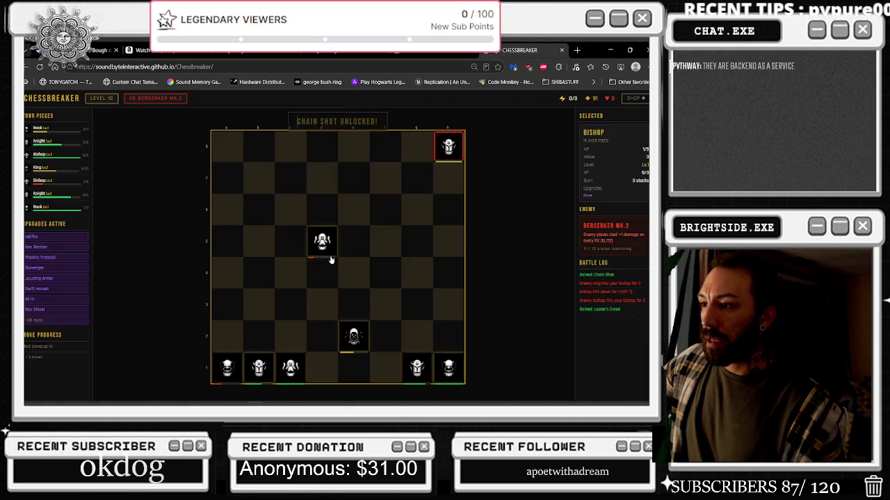
left_click(333, 241)
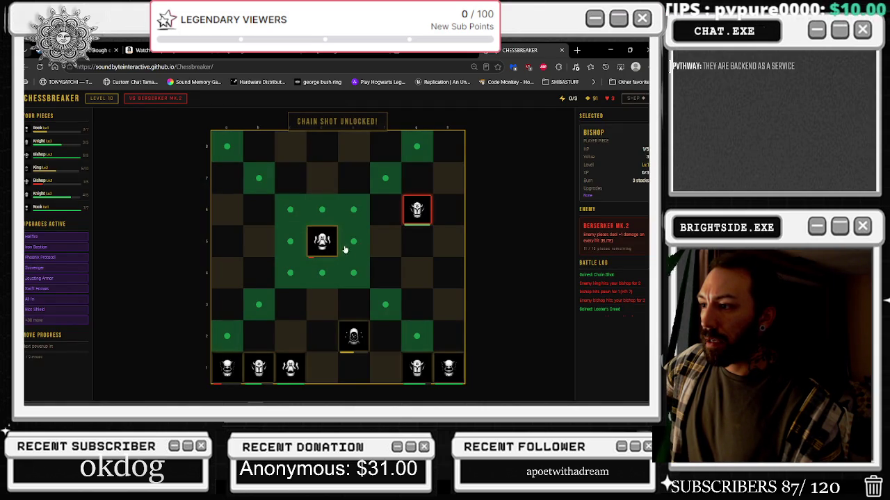
left_click(366, 281)
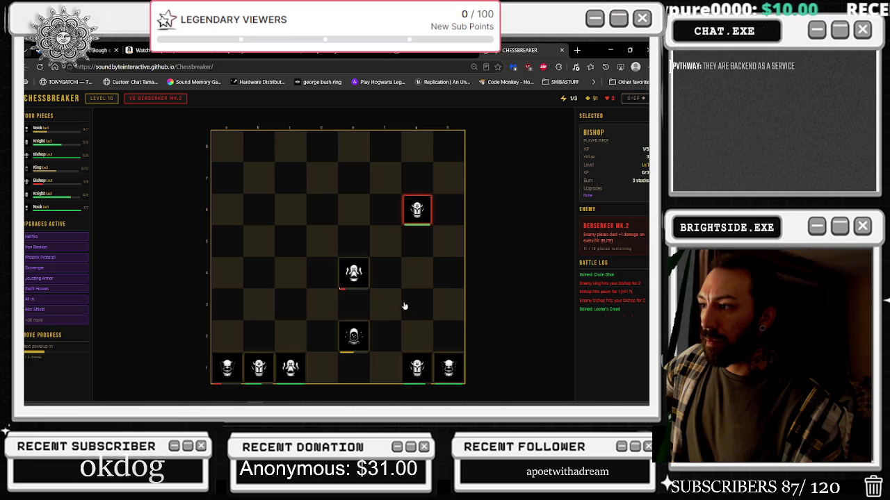
left_click(366, 280)
left_click(325, 250)
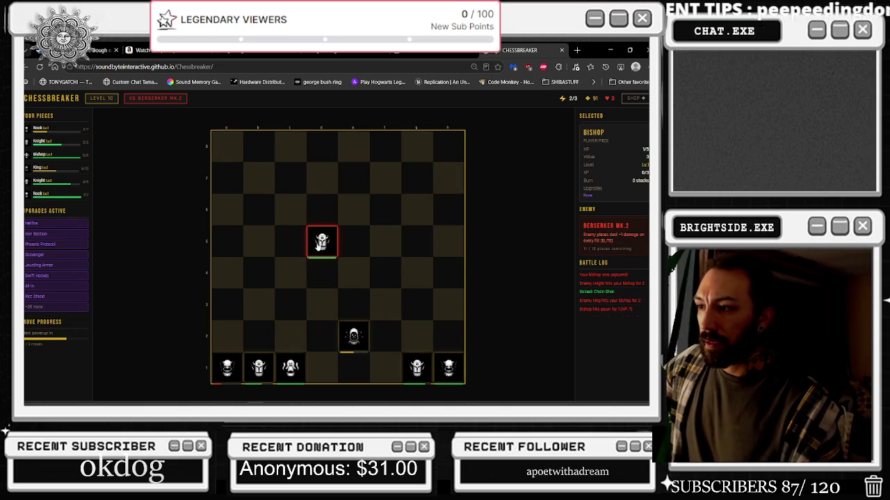
- Move the knight from b1 to c3 and take the Power Surge upgrade
left_click(259, 369)
left_click(291, 305)
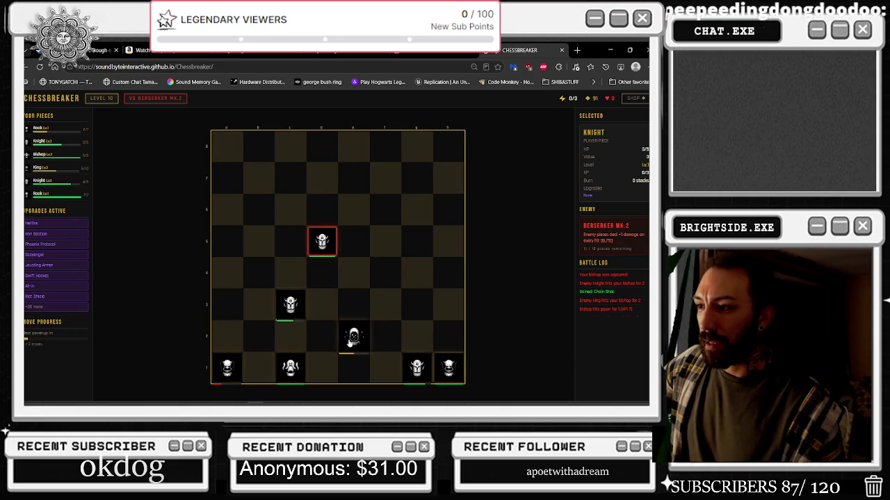
left_click(355, 305)
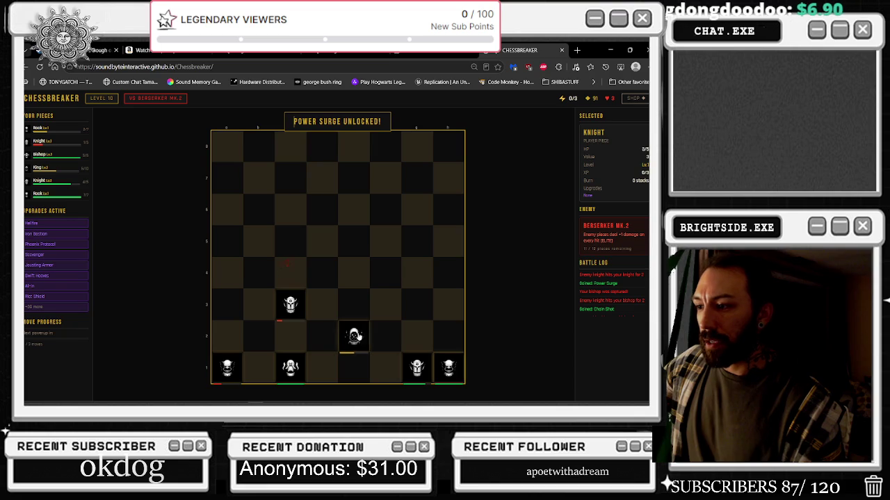
- Capture on d5 with the knight, move it to c7, then buy Home Turf
left_click(301, 306)
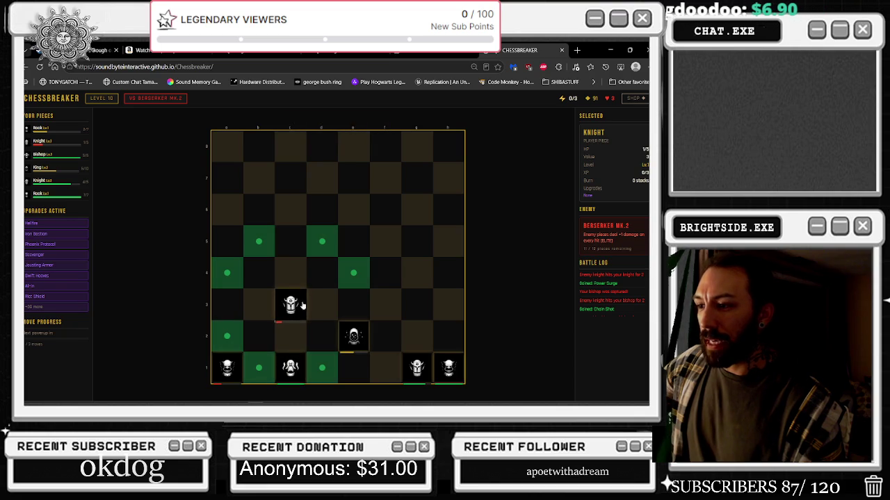
left_click(318, 251)
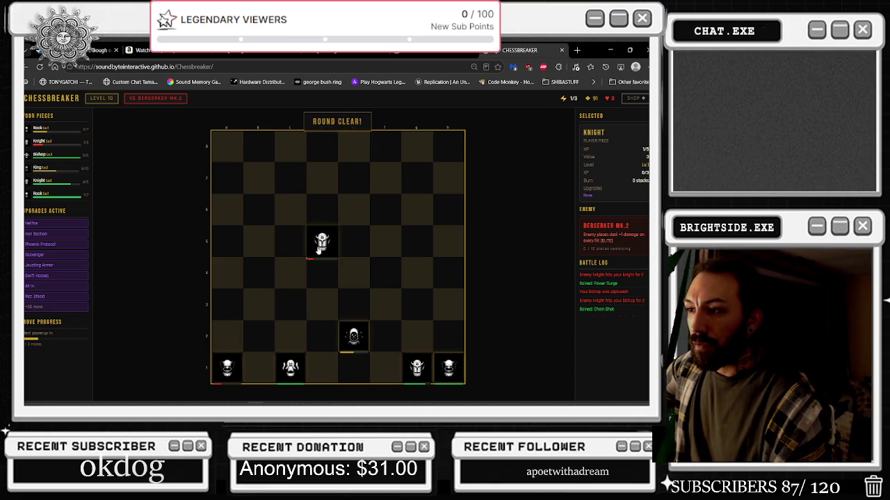
left_click(322, 250)
left_click(299, 186)
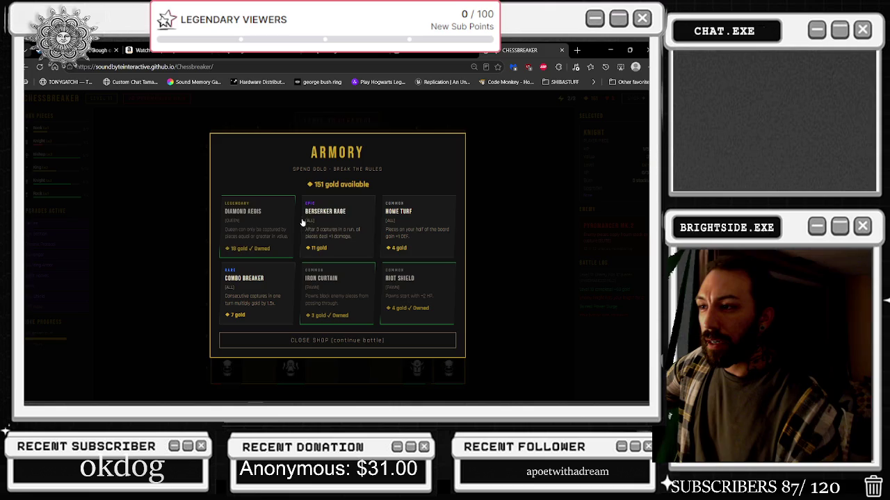
left_click(400, 221)
- Buy Combo Breaker, close the shop, and attack e8 with the c7 knight
left_click(257, 292)
left_click(341, 340)
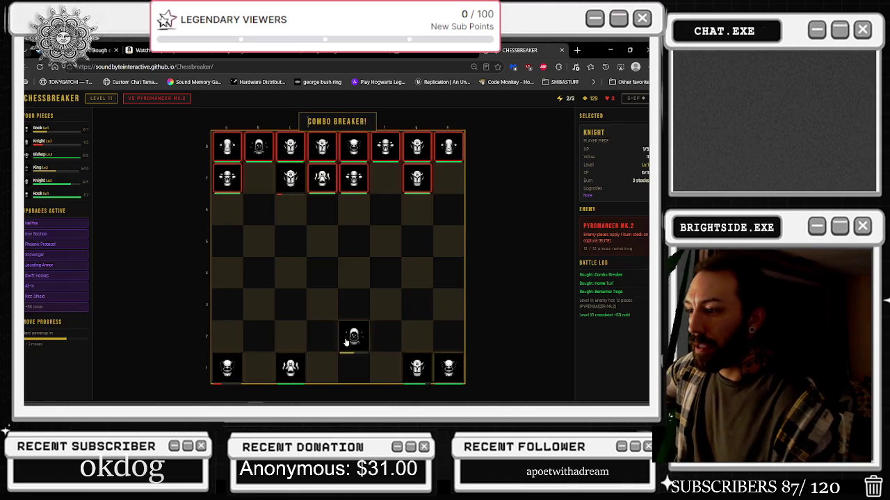
left_click(290, 183)
left_click(356, 147)
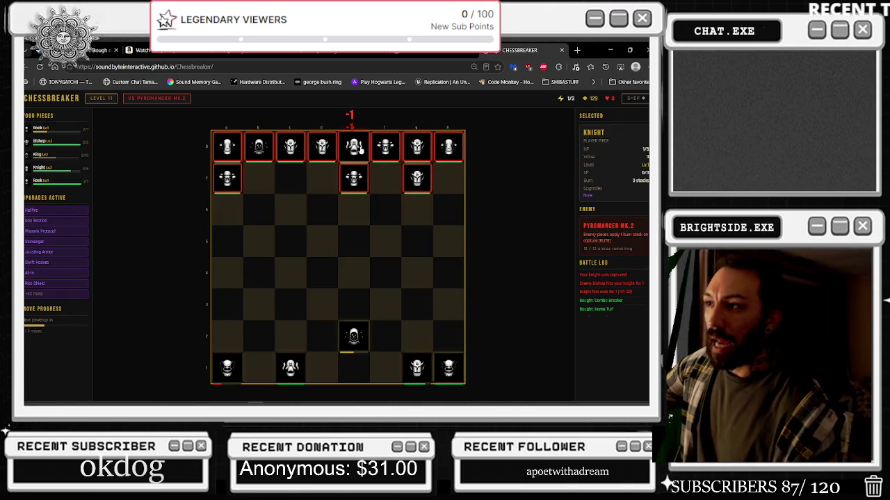
- Capture on a7 with the c1 bishop, move it to b8, and take Mole Protocol
left_click(351, 342)
left_click(290, 368)
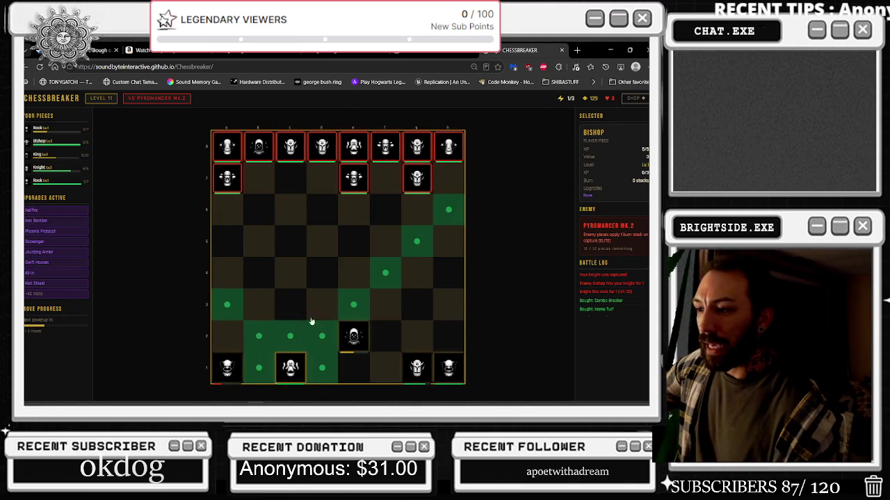
left_click(227, 178)
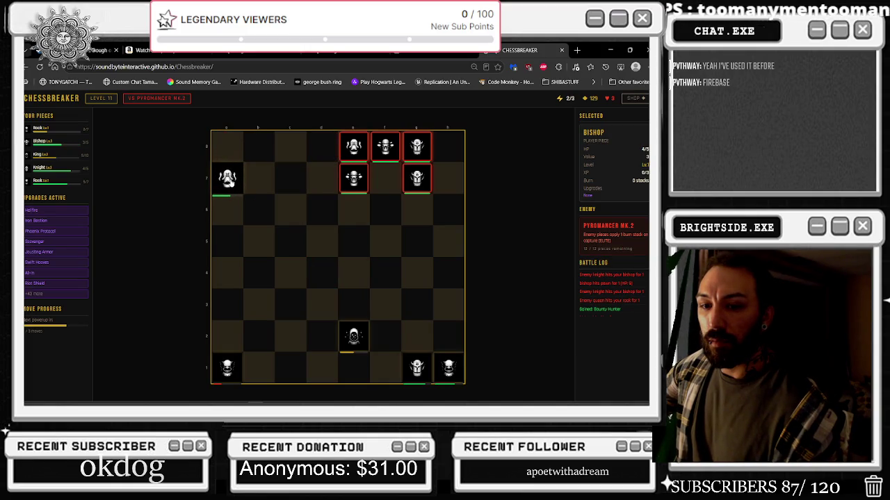
left_click(230, 181)
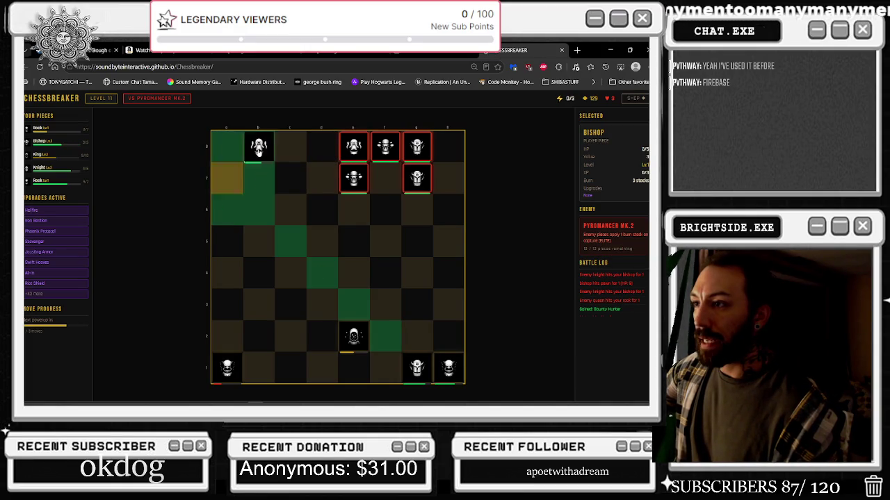
left_click(259, 151)
left_click(338, 302)
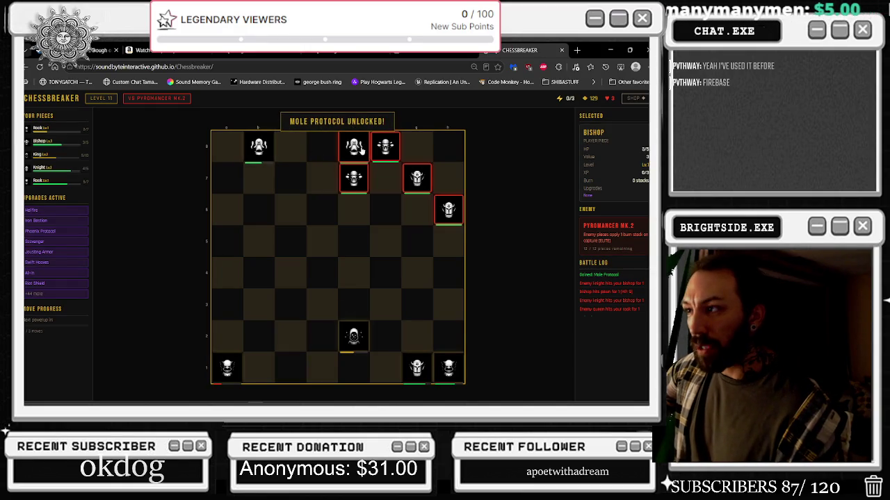
left_click(266, 153)
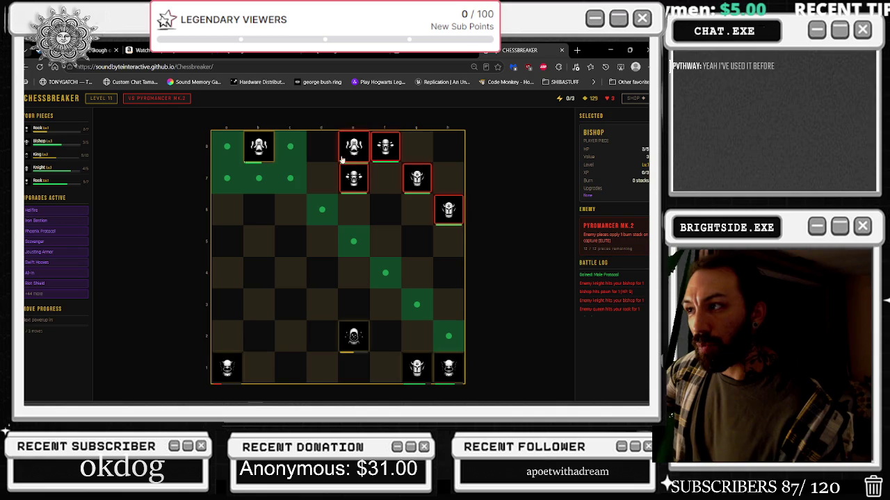
- Bring the g1 knight to f3 and then e5, checking its available moves
left_click(347, 348)
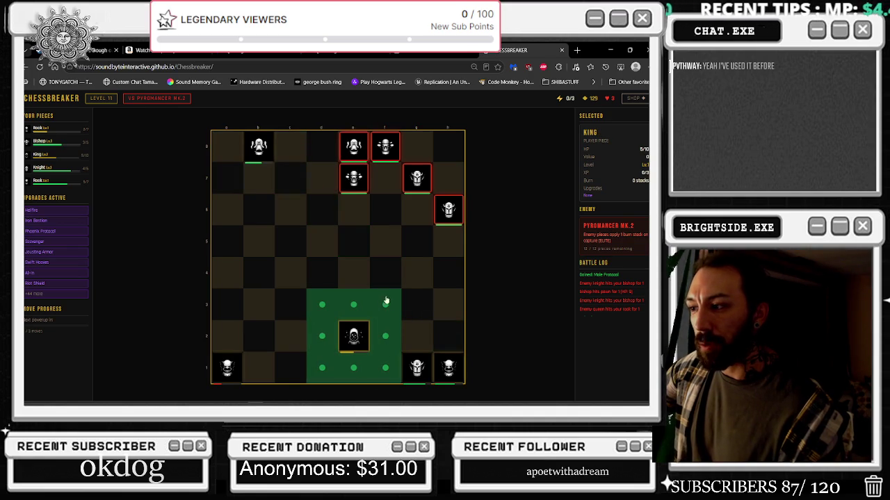
left_click(427, 364)
left_click(385, 306)
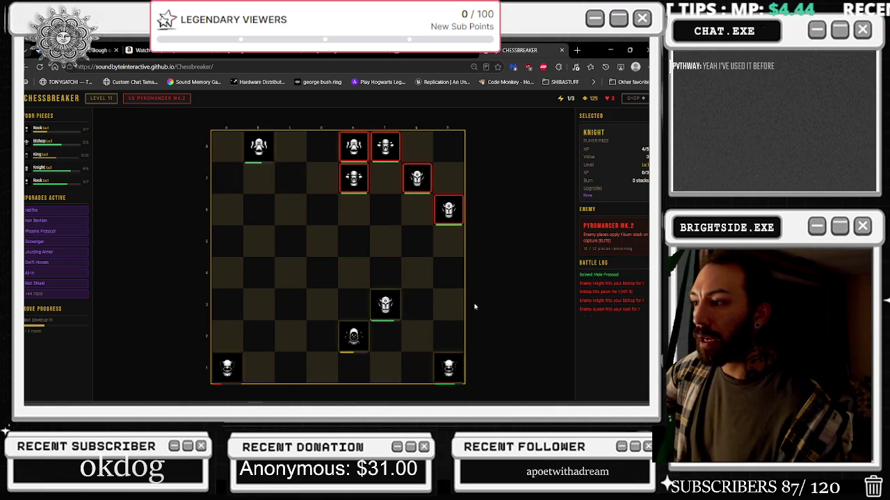
left_click(390, 306)
left_click(362, 251)
left_click(354, 241)
left_click(392, 217)
left_click(354, 241)
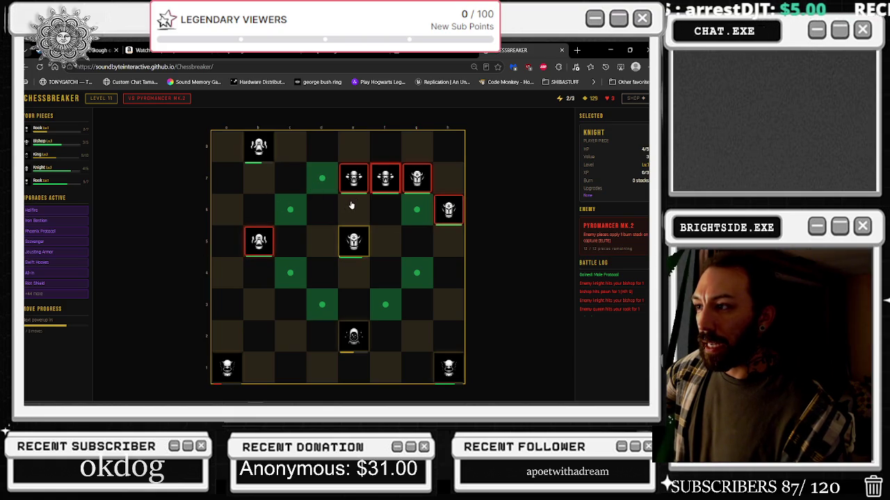
left_click(394, 244)
left_click(362, 251)
left_click(291, 253)
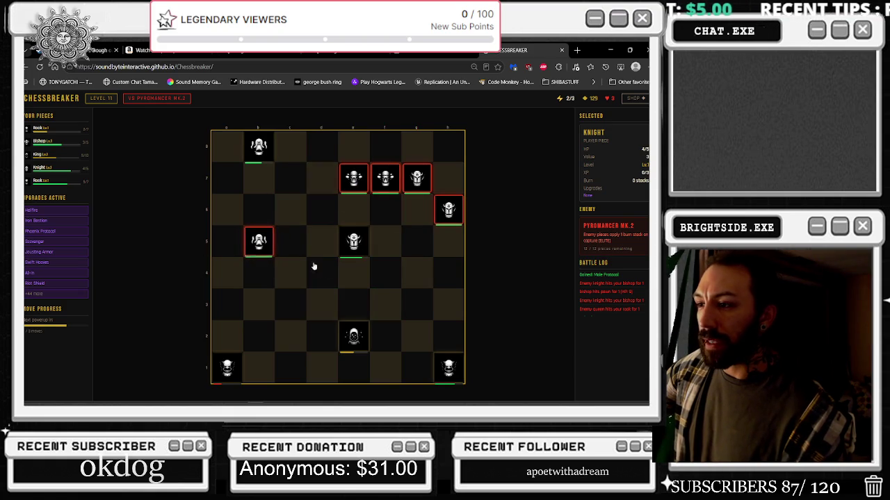
- Advance the rook from a1 to a5 and take Tax Collector
left_click(350, 336)
left_click(227, 368)
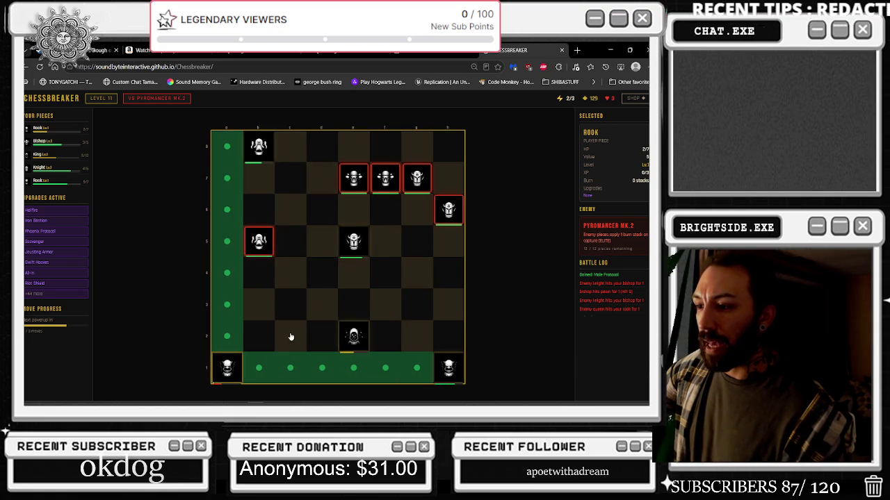
left_click(236, 244)
left_click(284, 284)
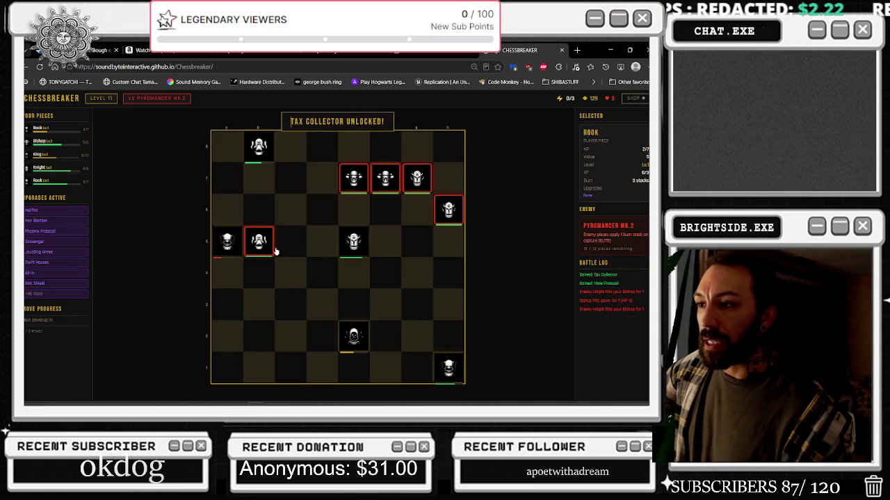
- Move the rook to a7, capture on e7 and f7, and take Momentum
left_click(232, 244)
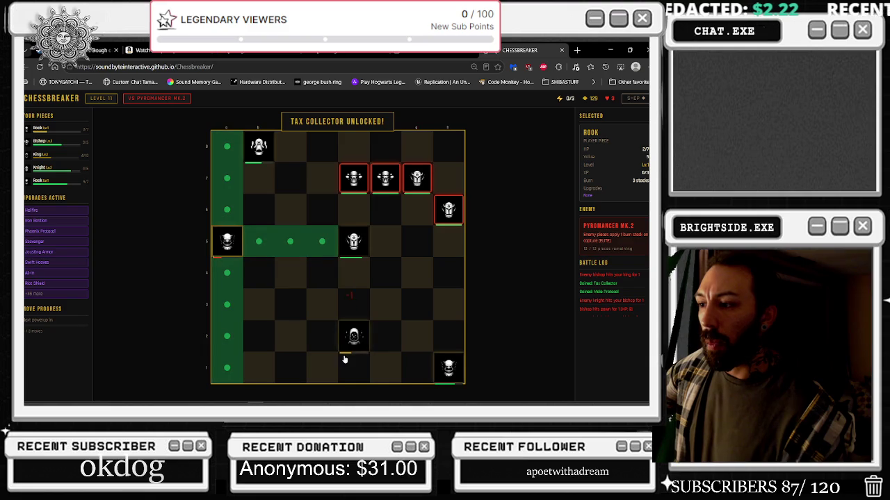
left_click(227, 175)
left_click(226, 177)
left_click(226, 177)
left_click(354, 179)
left_click(353, 178)
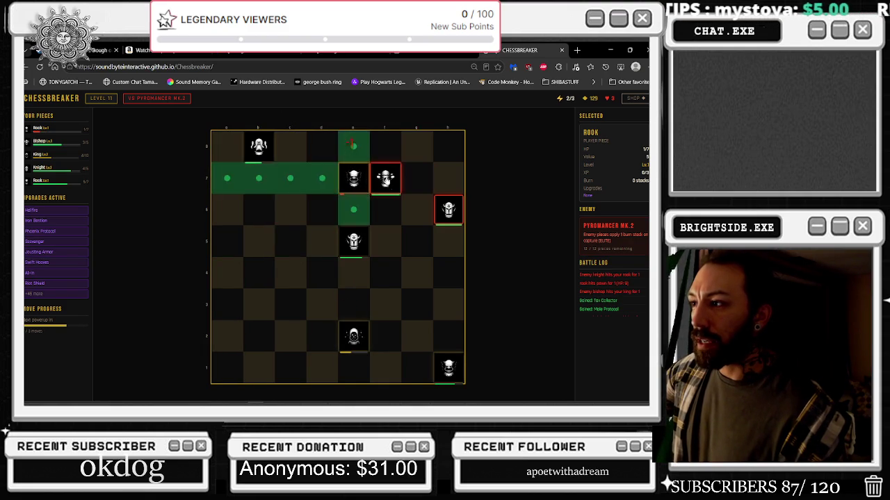
left_click(385, 178)
left_click(360, 306)
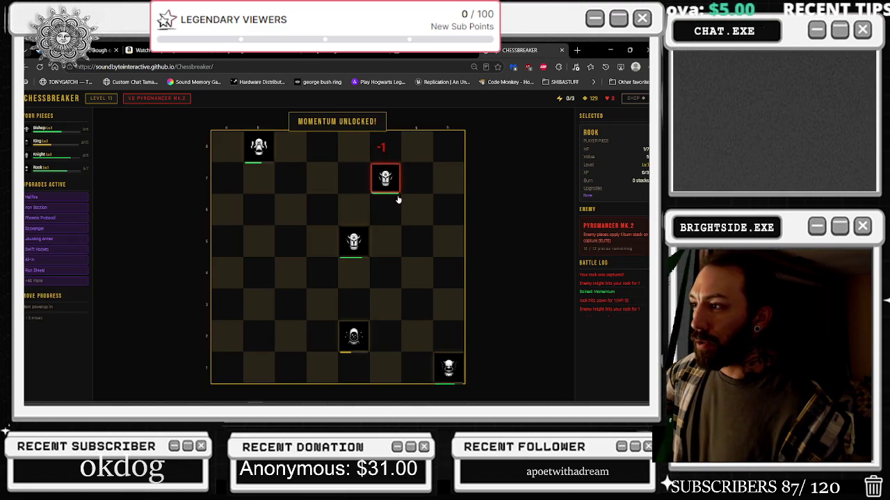
- Capture the last enemy on e5 to clear level 11, then leave the shop
left_click(356, 240)
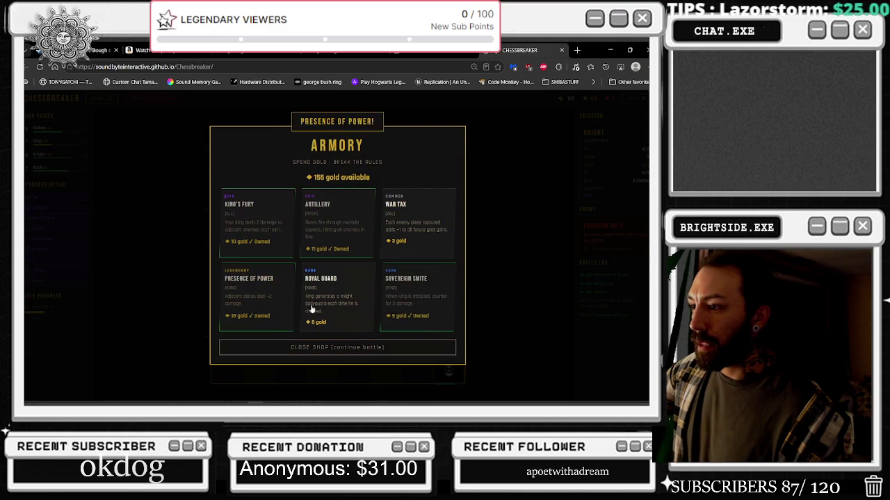
left_click(390, 347)
left_click(449, 367)
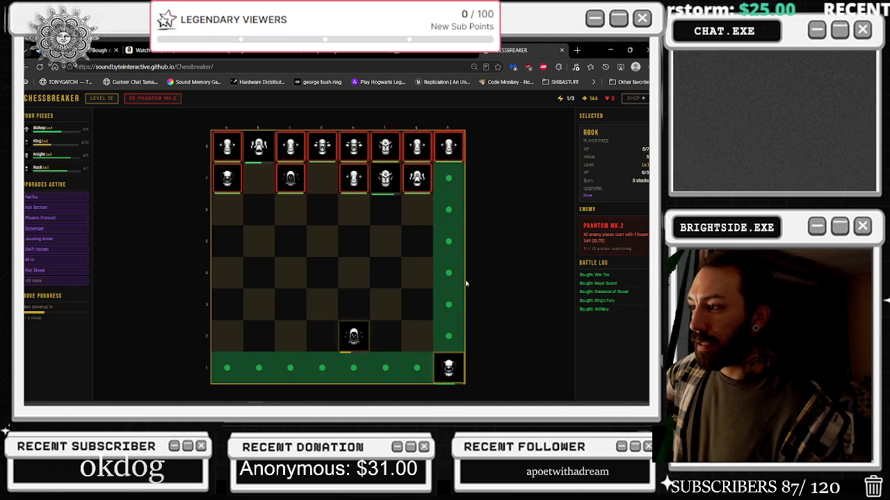
- Drive the rook up the h-file, across to b8 and a8, then down to a7
left_click(451, 180)
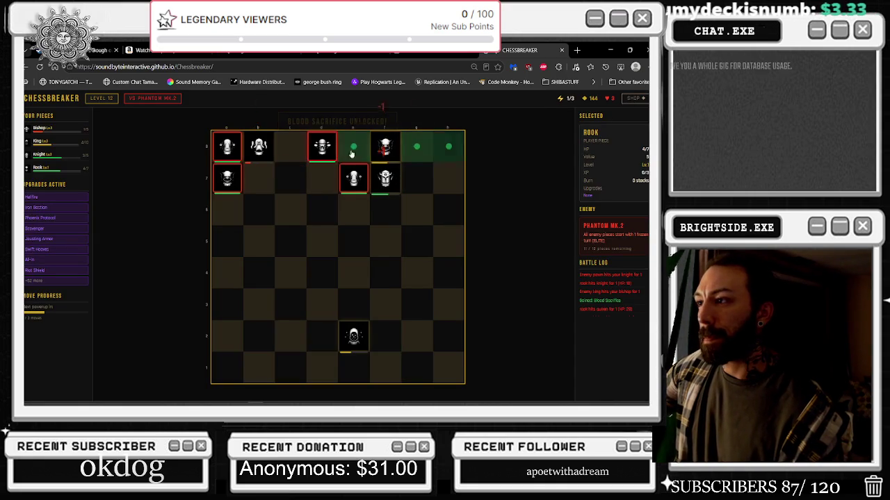
left_click(258, 146)
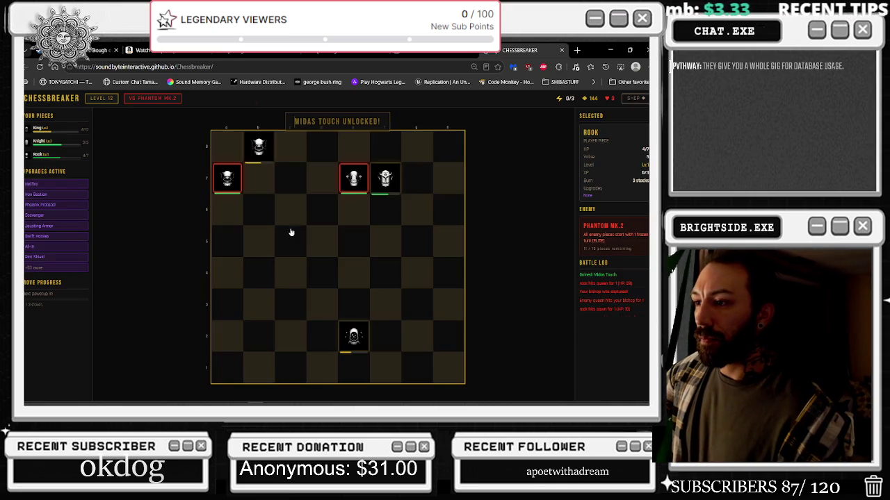
left_click(259, 146)
left_click(231, 155)
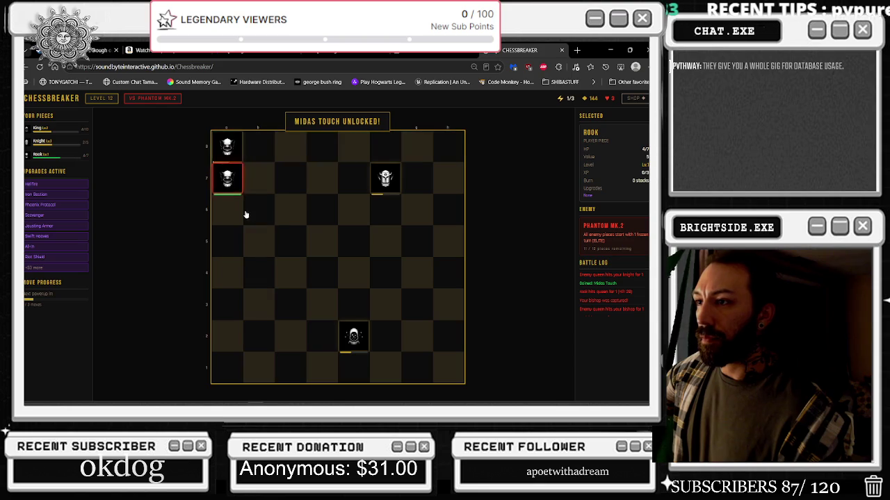
left_click(228, 155)
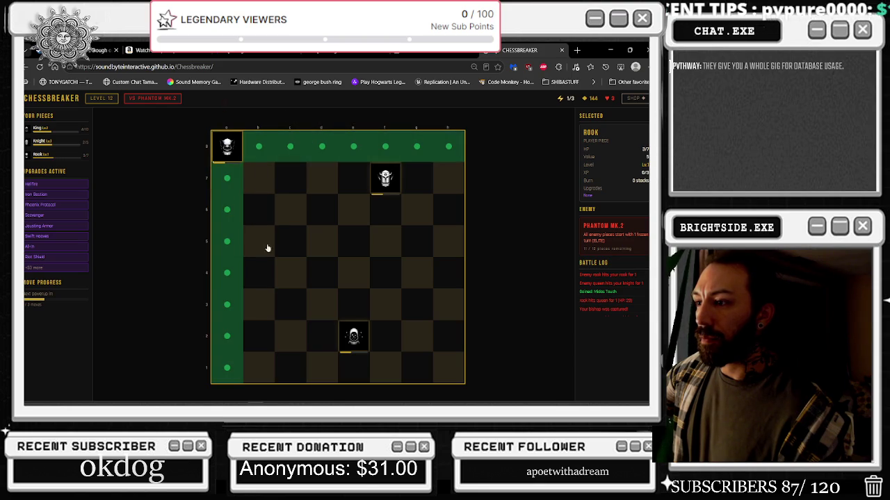
left_click(231, 179)
left_click_drag(222, 168, 227, 178)
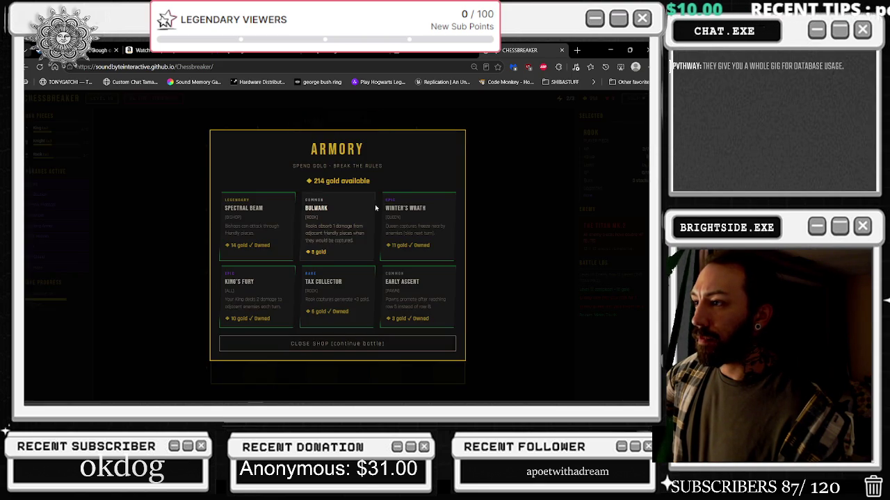
- Leave the shop, then have the rook capture on b8, d8 and f8, taking Adamantine Shell
left_click(337, 229)
left_click(364, 342)
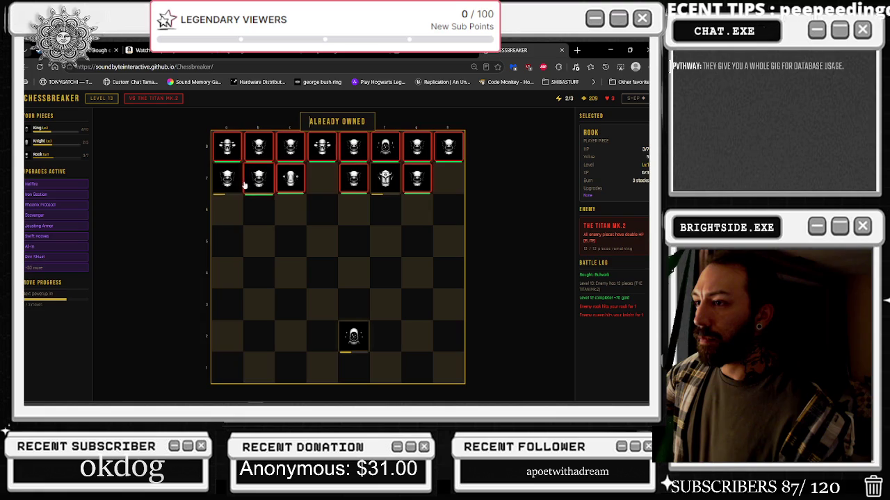
left_click(258, 148)
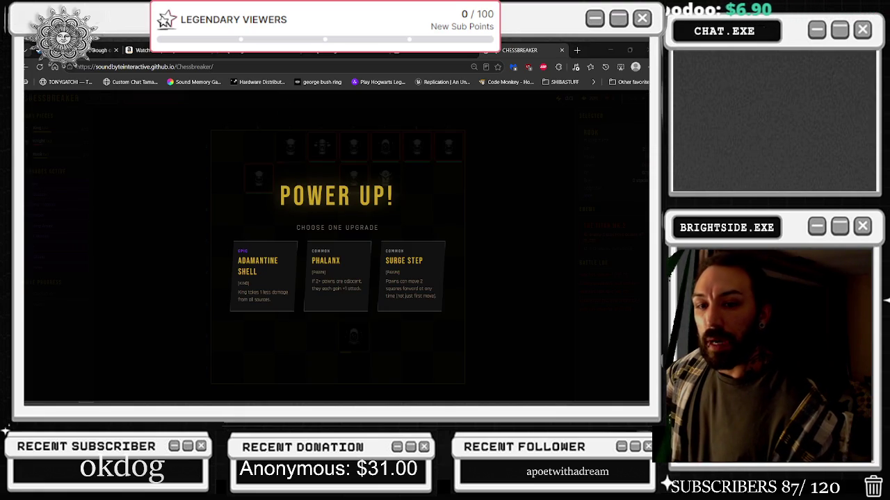
left_click(264, 278)
left_click(290, 148)
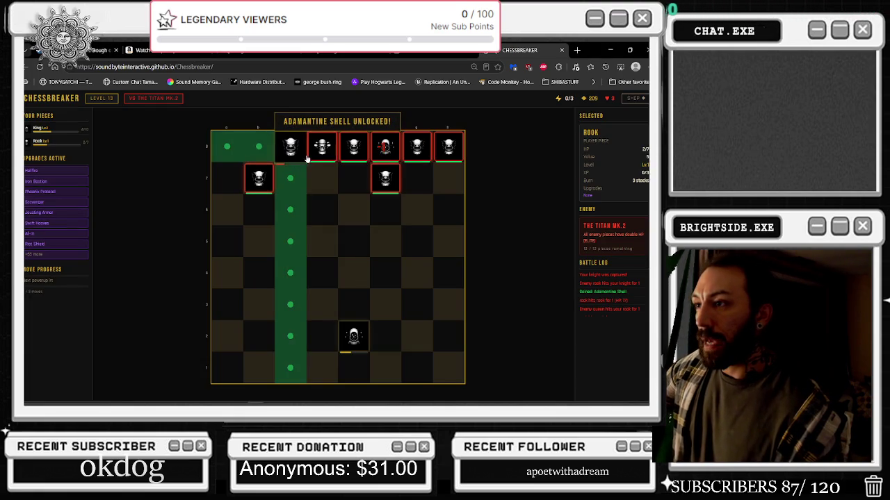
left_click(322, 146)
left_click(322, 147)
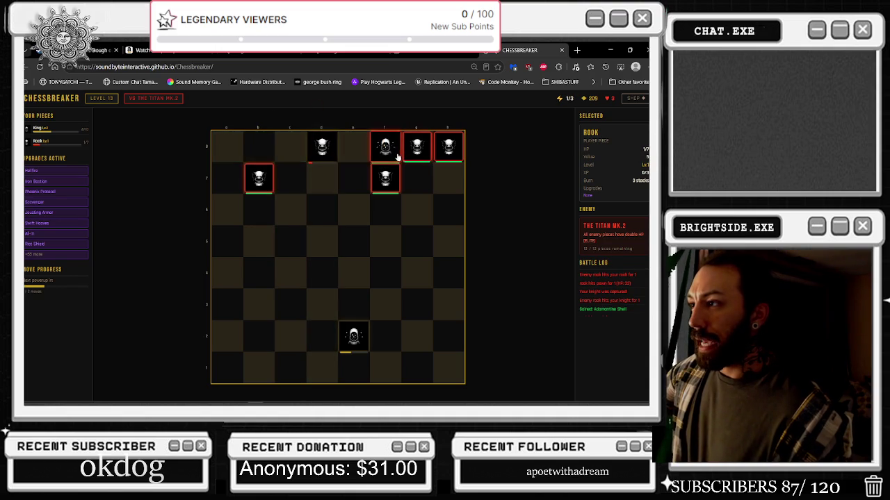
left_click(386, 146)
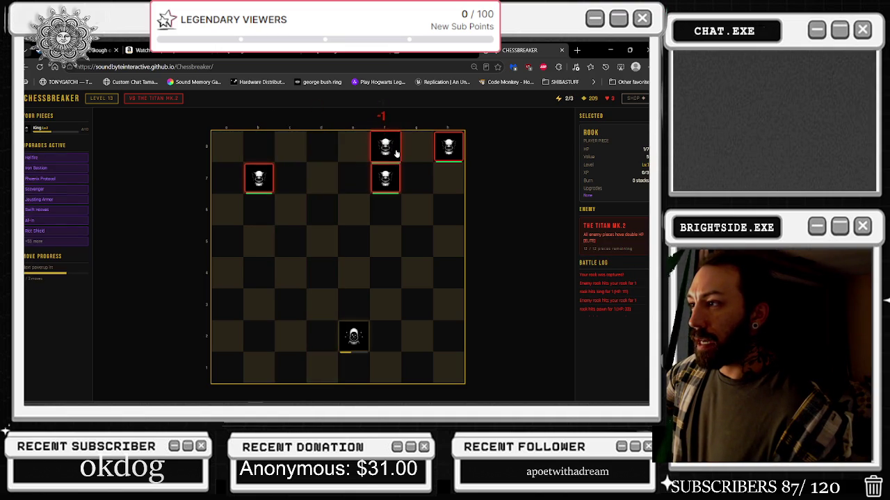
- March the king from e2 through f3, f4 and f5 to e6, taking Bounty Board and Phalanx
left_click(359, 338)
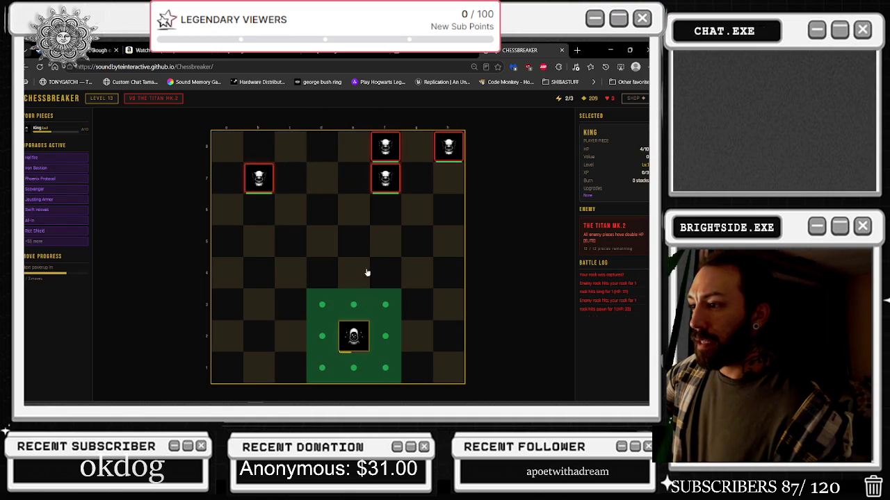
left_click(376, 306)
left_click(403, 272)
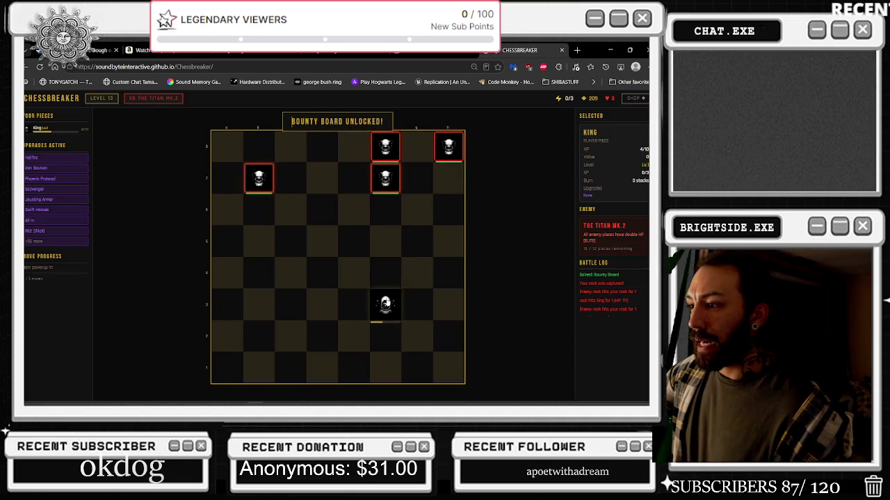
left_click(382, 268)
left_click(384, 273)
left_click(373, 243)
left_click(383, 241)
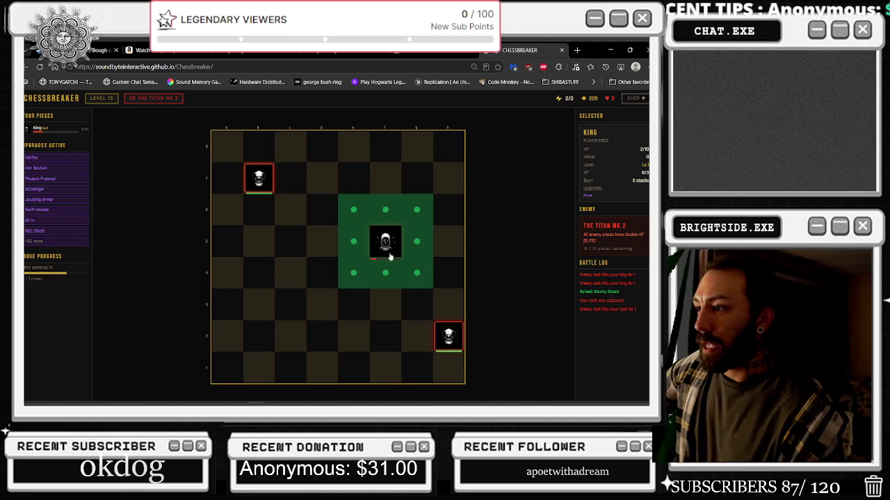
left_click(352, 211)
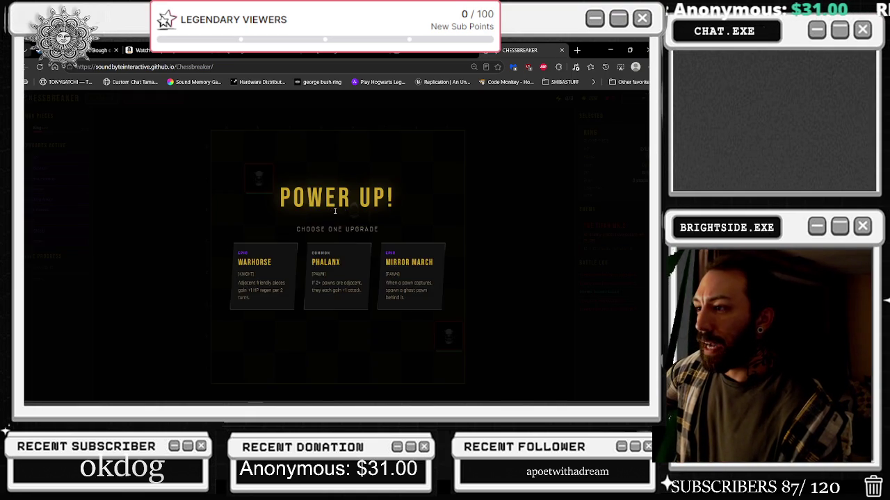
left_click(361, 282)
- Bring the king to d7 and c7, move the a1 piece to b2, and take Battle Medic
left_click(354, 209)
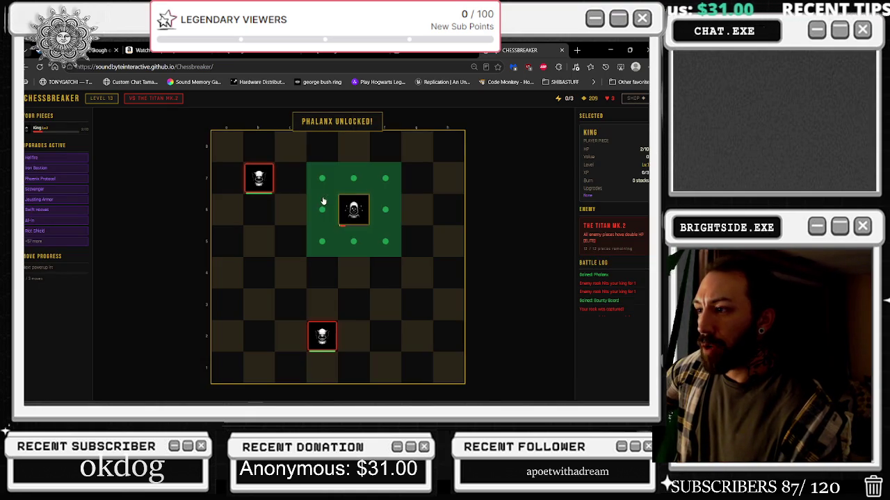
left_click(322, 178)
left_click(322, 178)
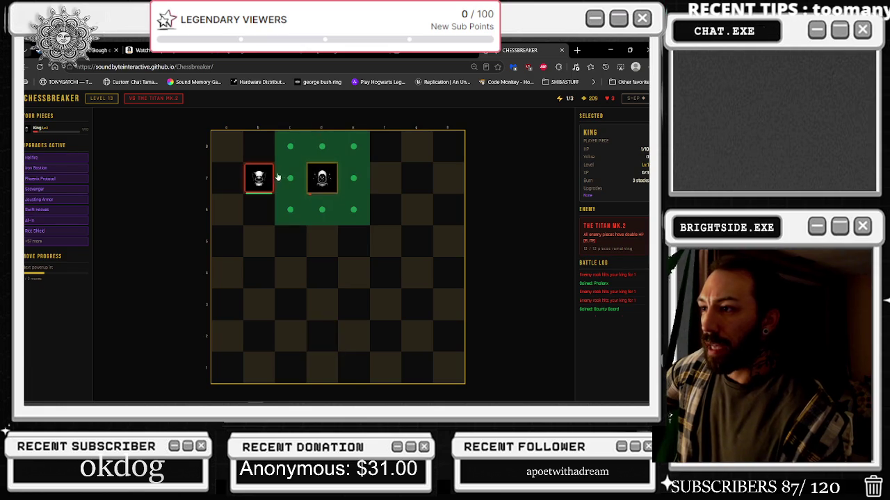
left_click(291, 178)
left_click(227, 367)
left_click(259, 333)
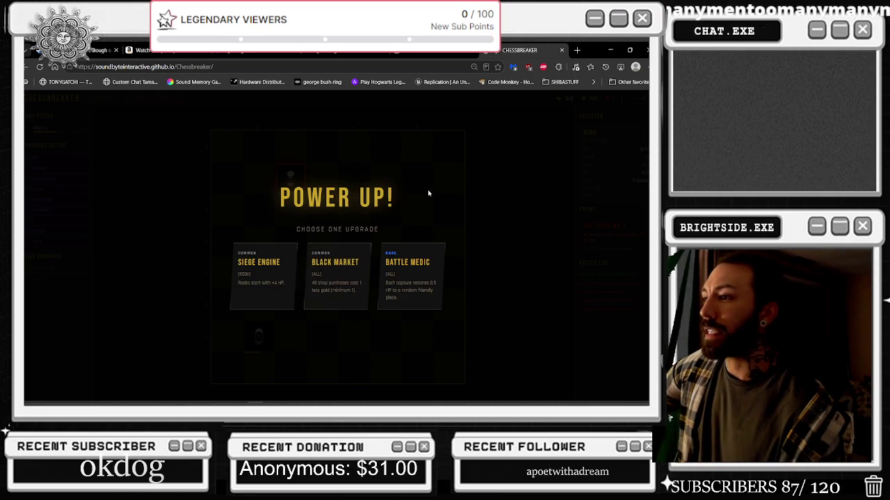
left_click(410, 278)
- Capture on c2 with the king, then buy two Armory upgrades and return to the board
left_click(285, 335)
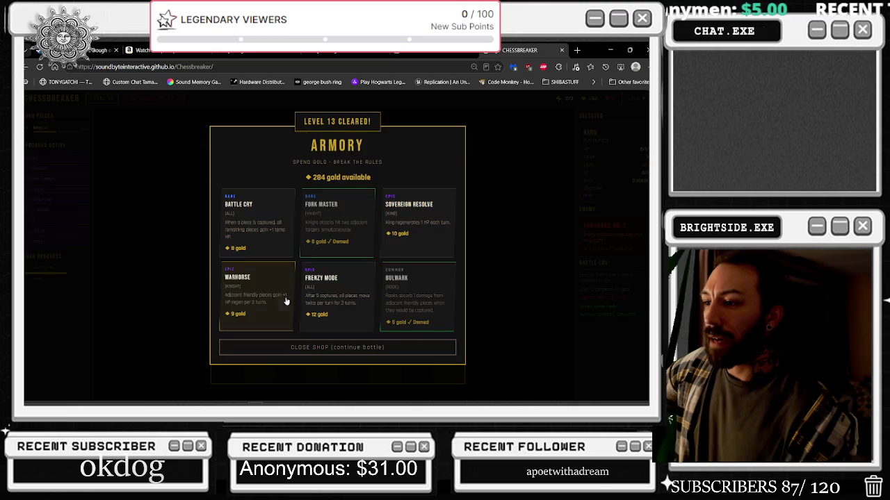
left_click(341, 290)
left_click(417, 223)
left_click(351, 348)
- Walk the king from c3 via d4, d5 and c6, capture on c7, reach d8, take Black Market
left_click(290, 303)
left_click(327, 277)
left_click(323, 241)
right_click(335, 228)
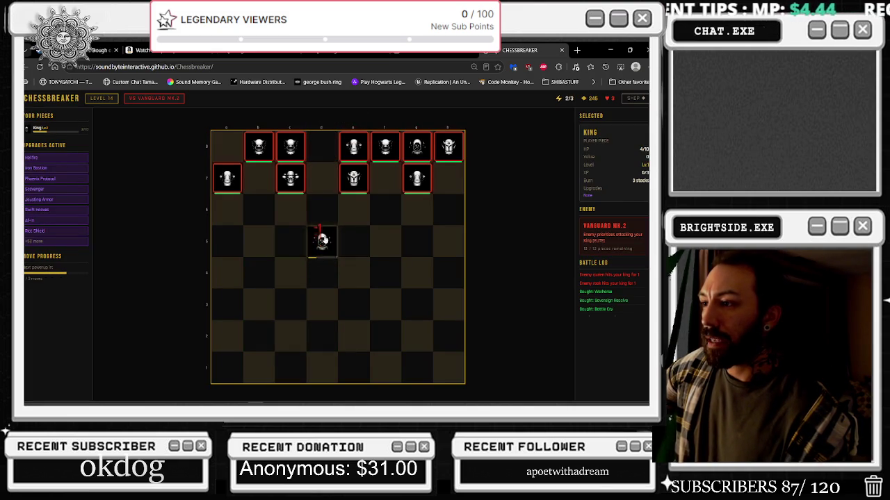
left_click(336, 239)
left_click(336, 239)
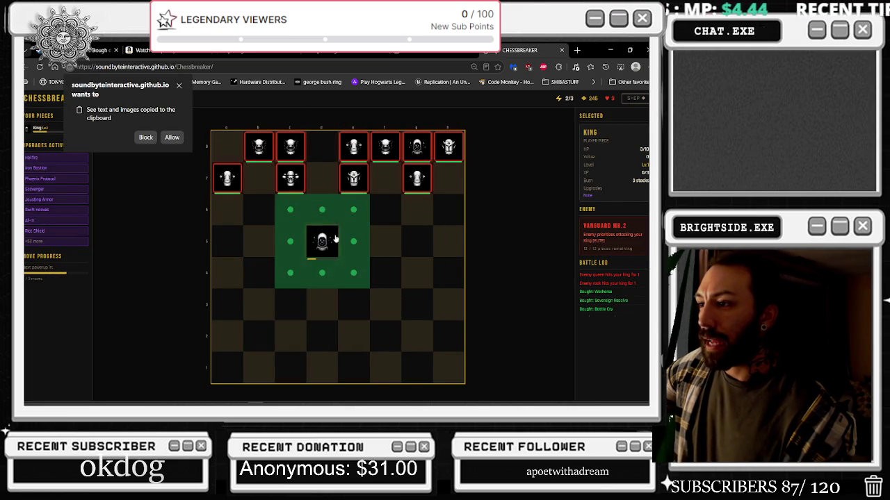
left_click(295, 210)
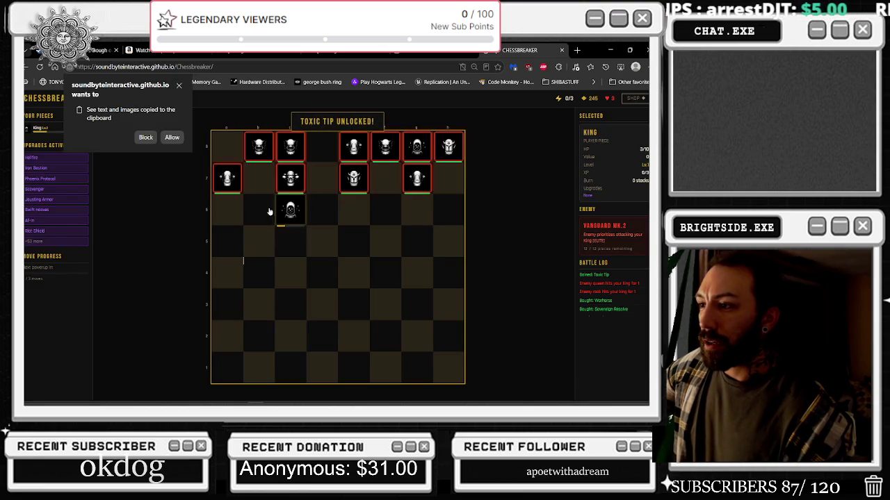
left_click(291, 182)
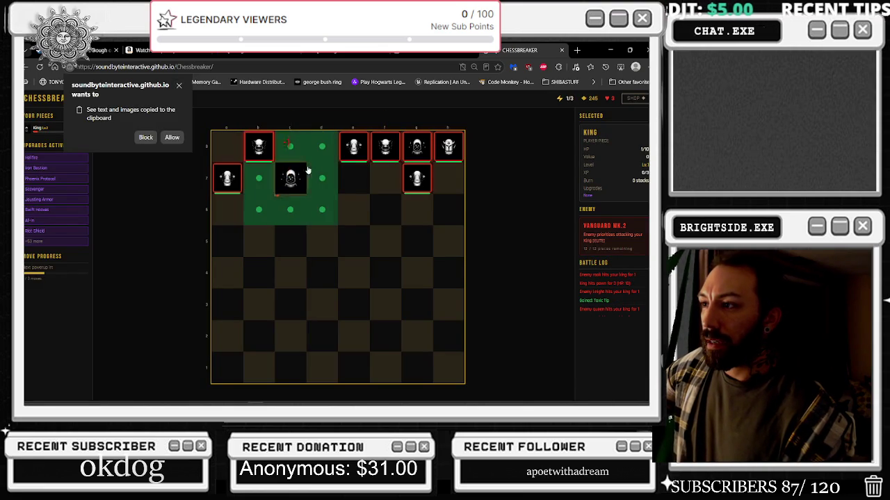
left_click(335, 153)
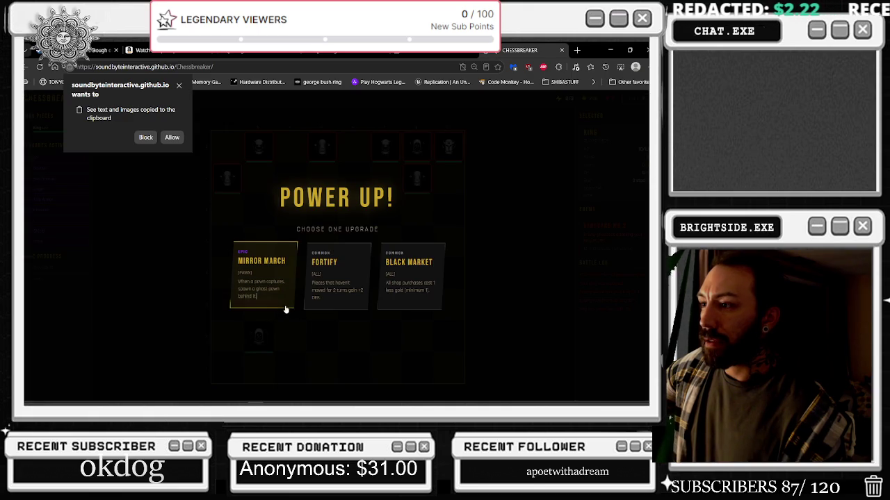
left_click_drag(284, 310, 383, 273)
left_click(382, 273)
- Advance the king from b2 up the c-file to c6, then d7 and e7, taking Warlord
left_click(259, 340)
left_click(291, 304)
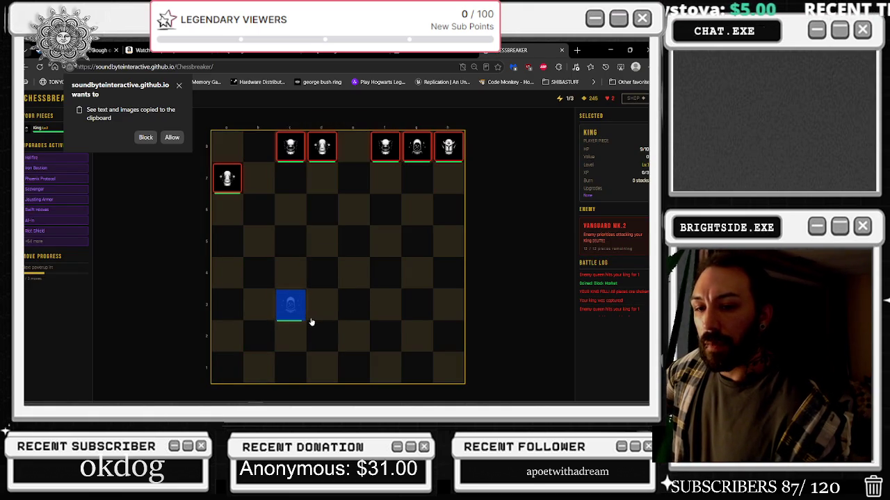
left_click(290, 306)
left_click(292, 272)
left_click(291, 273)
left_click(290, 241)
left_click(292, 241)
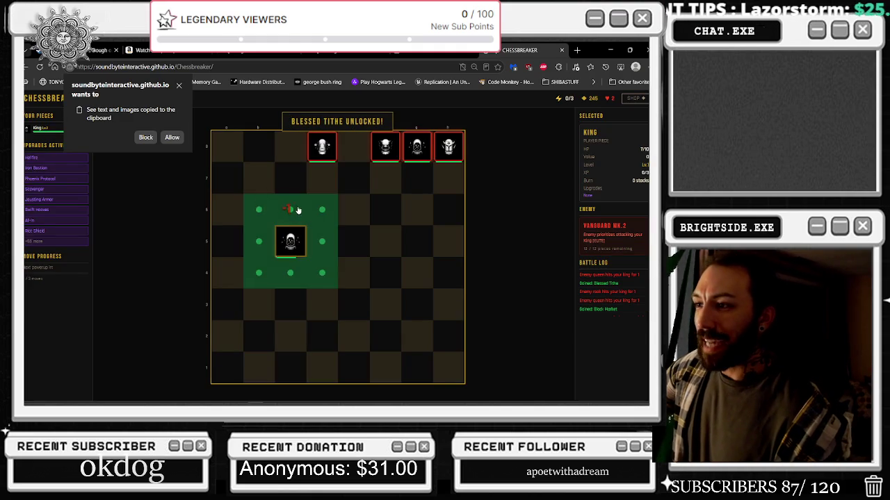
left_click(296, 210)
left_click(292, 210)
left_click(320, 186)
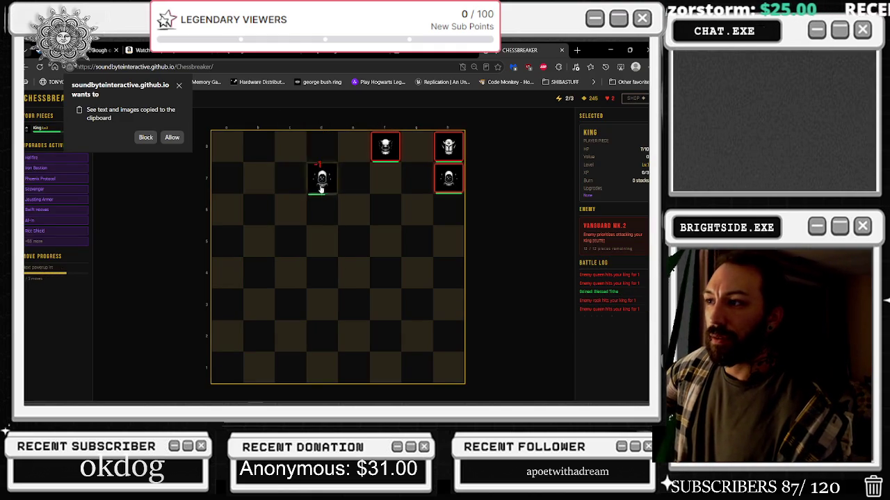
left_click(322, 181)
left_click(354, 181)
- Take the king through f7, f8 and g7, pick Surge Step, and capture on g8 to clear Level 14
left_click(347, 292)
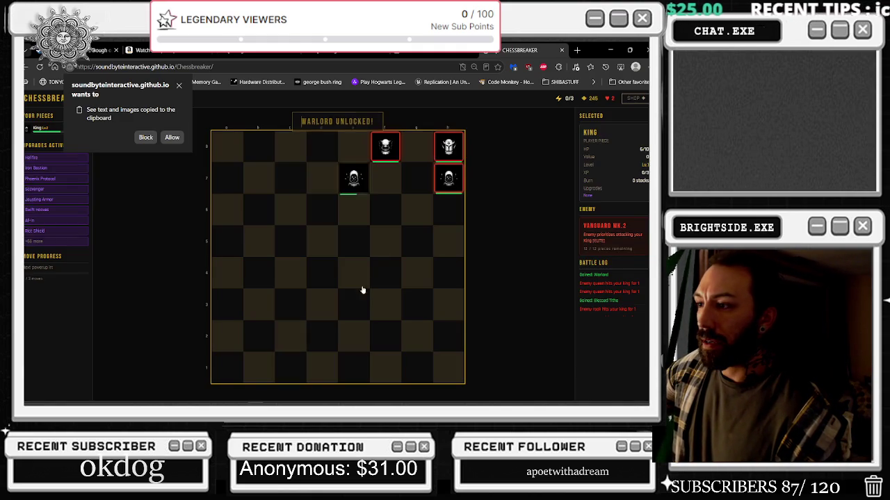
left_click(354, 179)
left_click(385, 179)
left_click(385, 179)
left_click(385, 147)
left_click(385, 147)
left_click(414, 181)
left_click(428, 254)
left_click(421, 212)
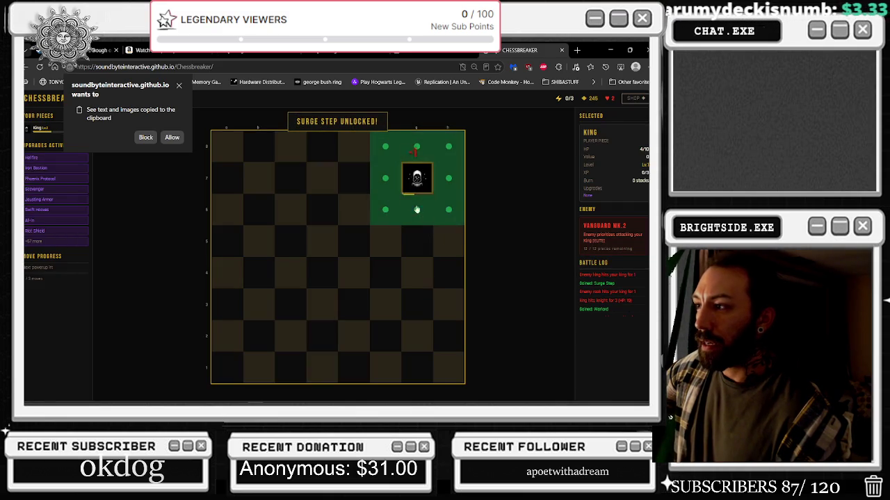
left_click(416, 147)
left_click(386, 147)
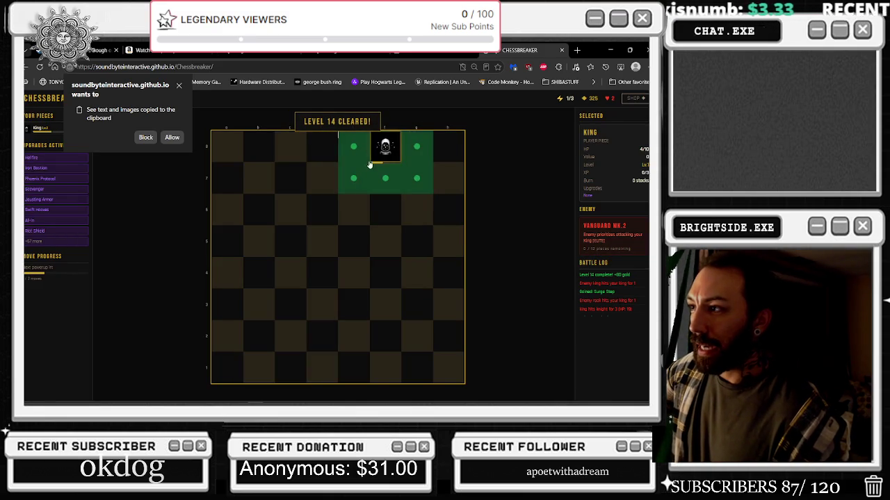
- Buy Concussive Lance, then capture along row 8 and on c7 with the king, taking Earthshaker
left_click(403, 228)
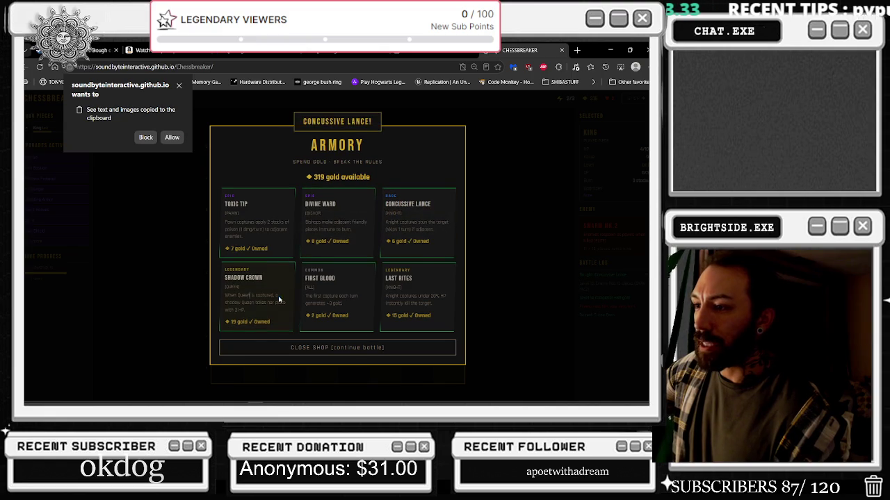
left_click(337, 347)
left_click(354, 148)
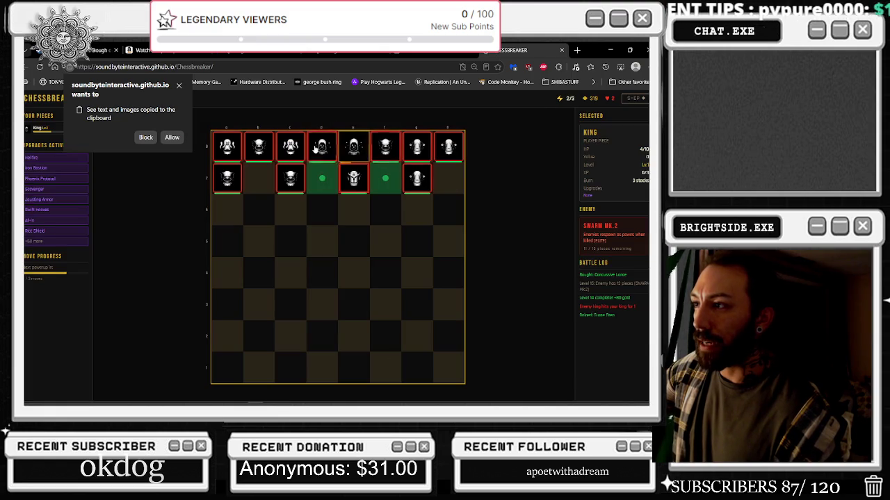
left_click(321, 148)
left_click(291, 153)
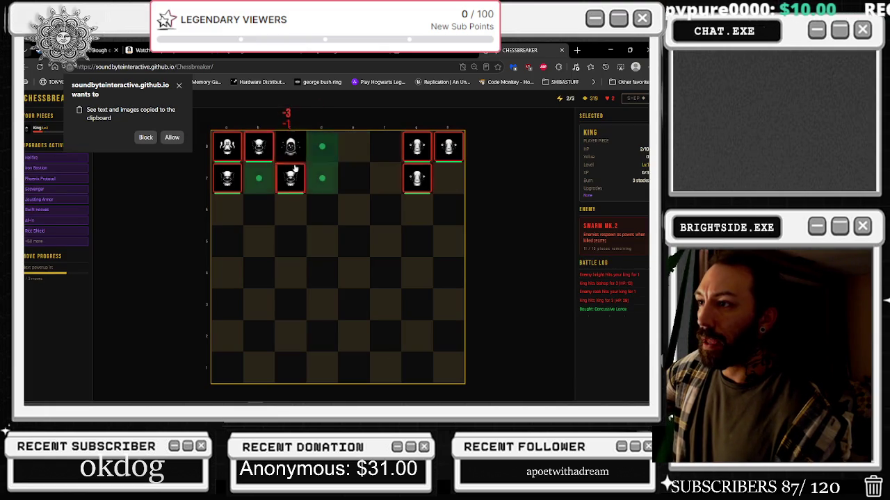
left_click(291, 179)
left_click(337, 261)
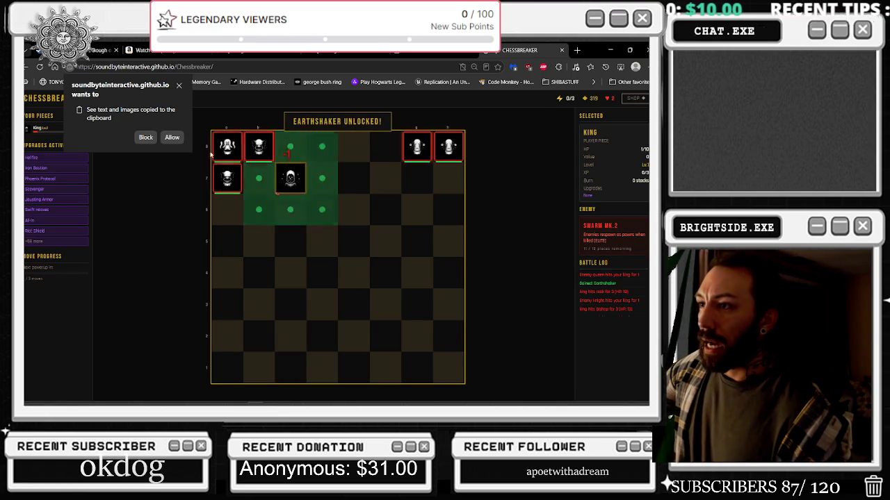
- Drive the king from a1 up the a-file to a5 and b6, picking Ghost Rider and Fortify
left_click(228, 368)
left_click(227, 335)
left_click(228, 335)
left_click(236, 306)
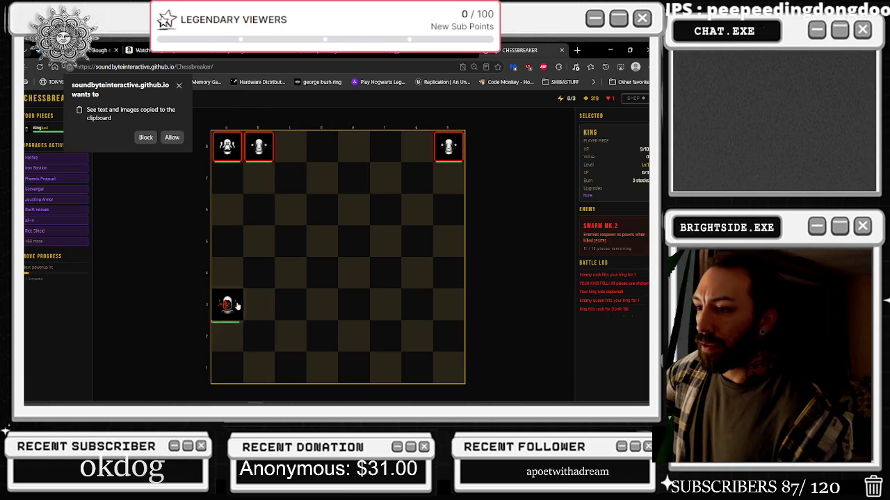
left_click(238, 305)
left_click(227, 306)
left_click(244, 278)
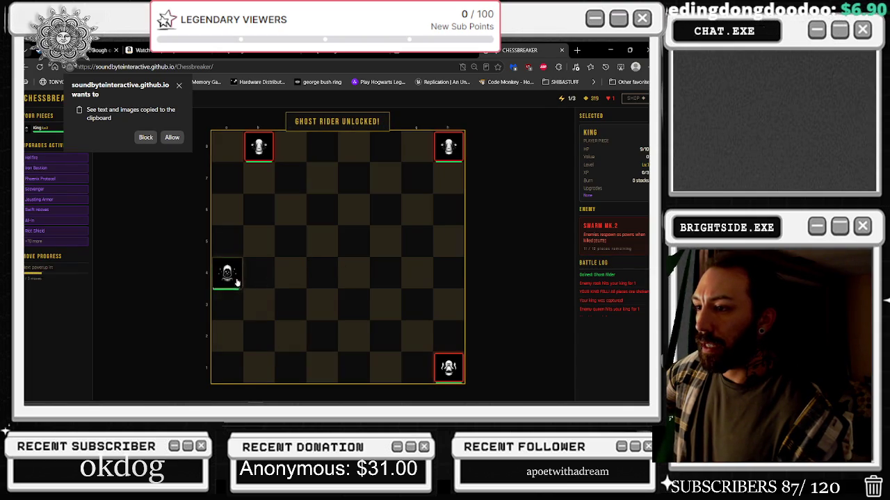
left_click(229, 275)
left_click(227, 241)
left_click(258, 209)
left_click(336, 292)
- Move the king to b7 and c7, then buy Mirror March and Death Mark
left_click(259, 178)
left_click(259, 179)
left_click(290, 179)
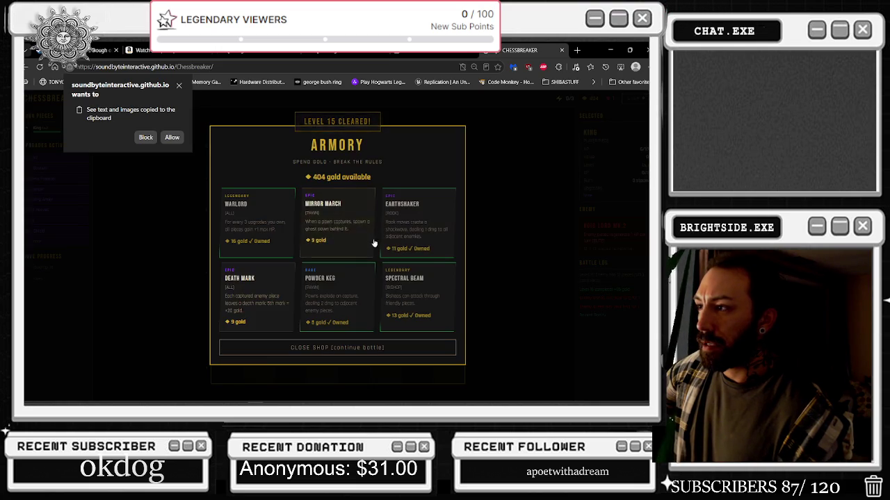
left_click(373, 244)
left_click(288, 278)
- Start the Void Lord level and capture on c8, d8 and e8 with the king, taking Cruelty
left_click(380, 346)
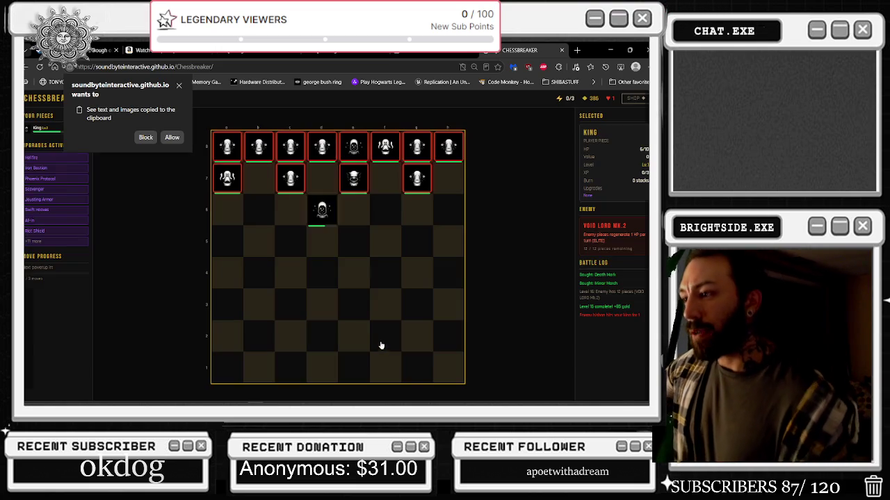
left_click(291, 180)
left_click(291, 146)
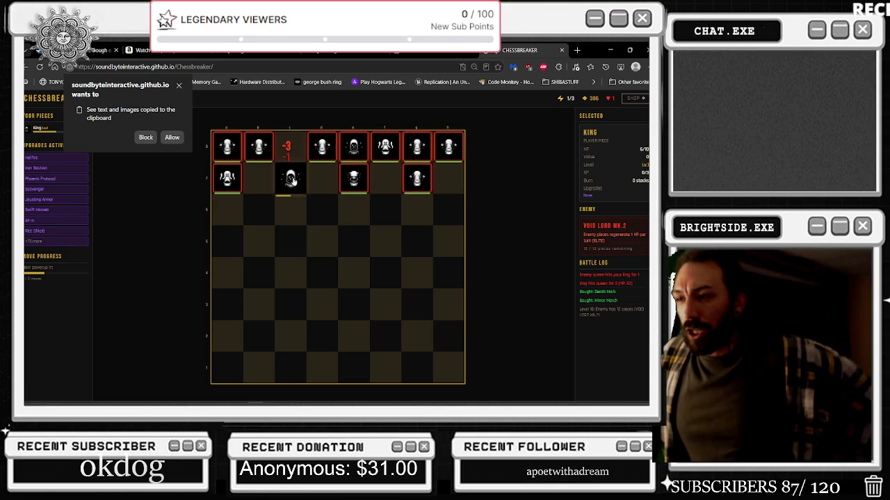
left_click(321, 146)
left_click(322, 146)
left_click(353, 145)
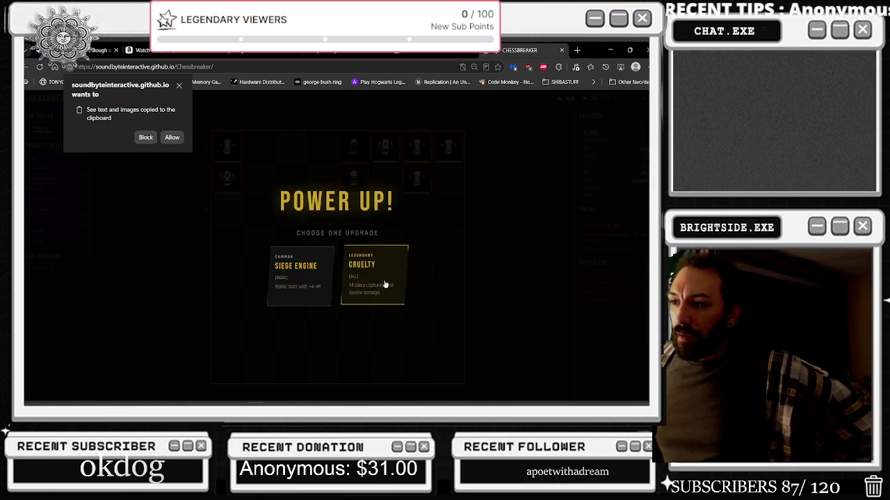
left_click(385, 284)
- Capture on g7 with the king, retreat to f8, and take Siege Engine before defeat
left_click(386, 149)
left_click(388, 154)
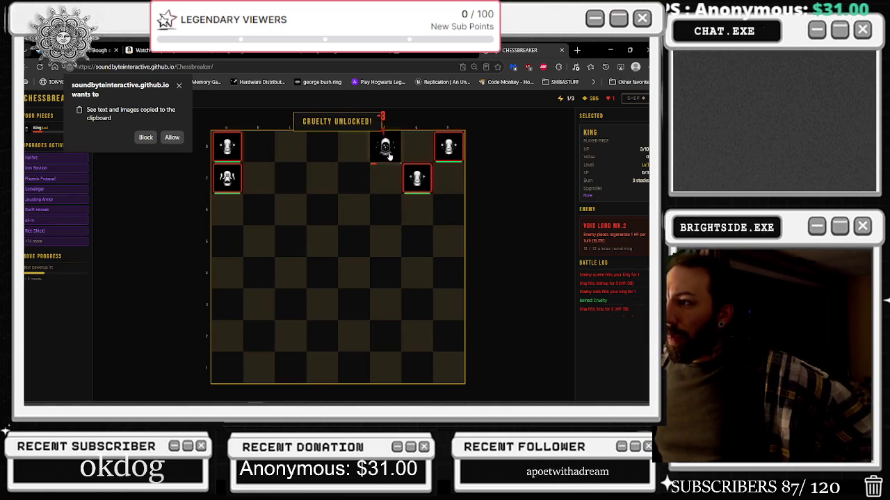
left_click(387, 154)
left_click(426, 171)
left_click(417, 178)
left_click(372, 154)
left_click(339, 275)
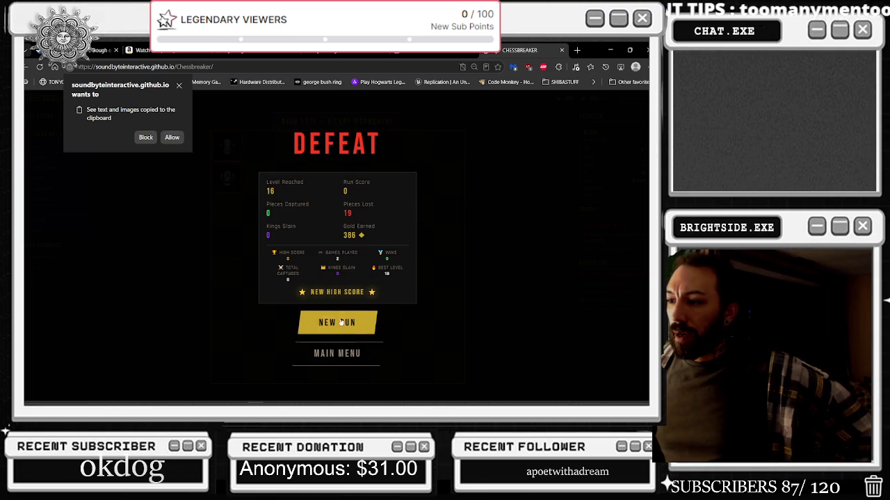
- Dismiss the clipboard permission prompt, go to the Main Menu and open the Leaderboard
left_click(178, 86)
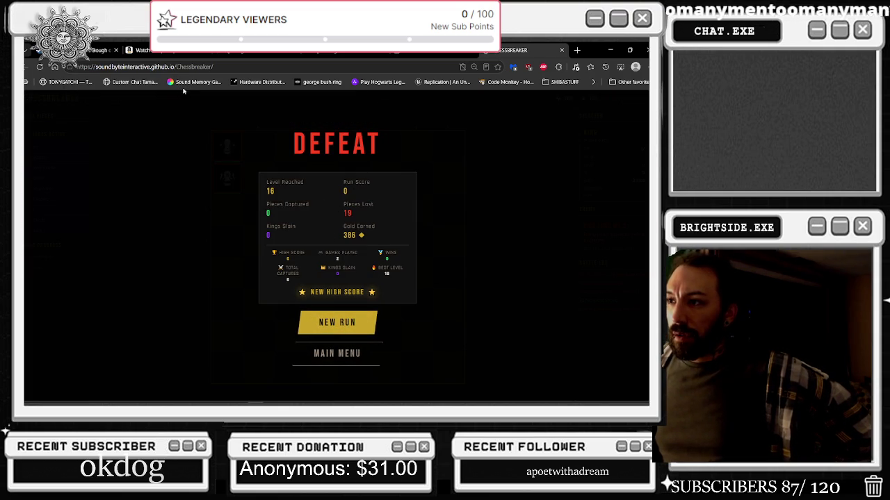
left_click(324, 359)
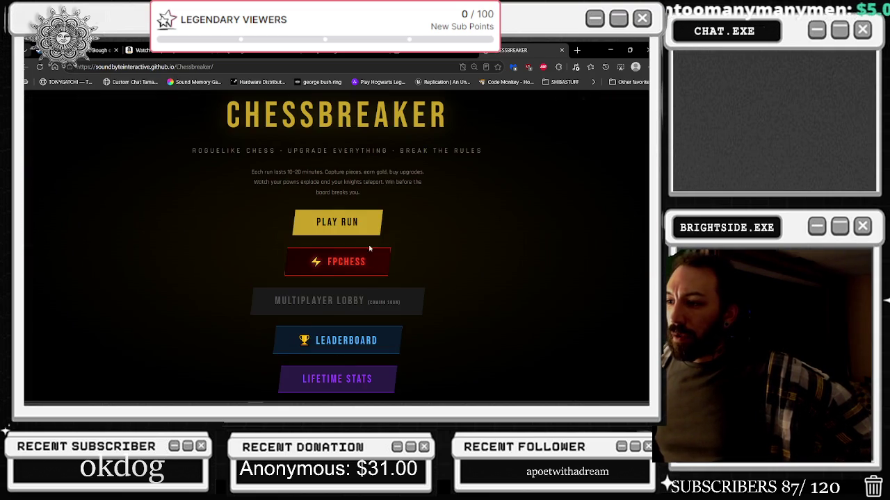
left_click(363, 348)
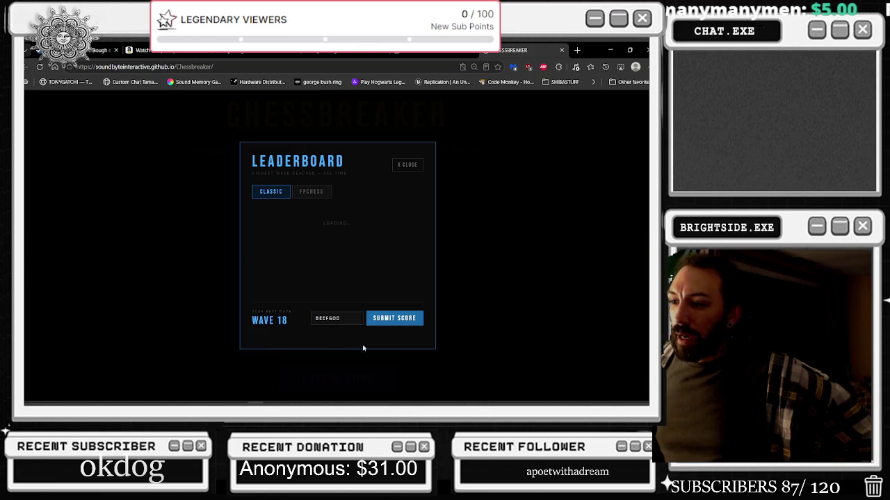
- Compare the FPChess and Classic leaderboards, highlight the Wave 18 entry, then close the leaderboard
left_click(308, 194)
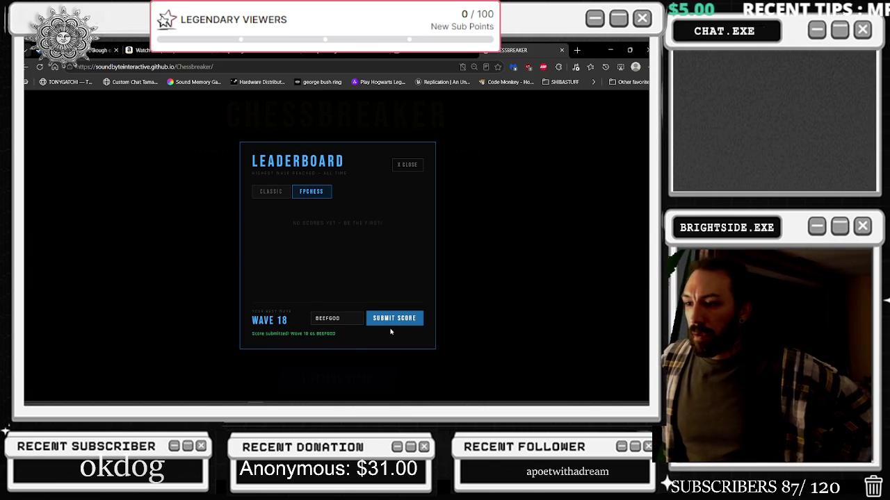
left_click(267, 192)
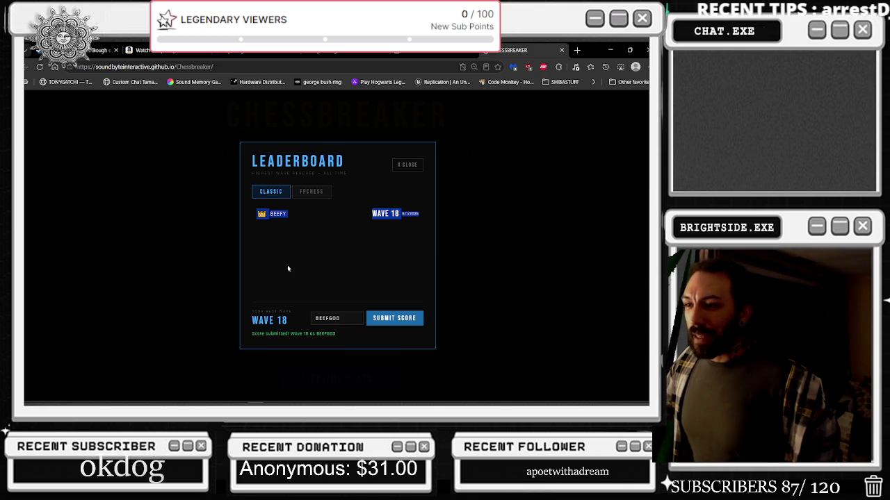
left_click(307, 198)
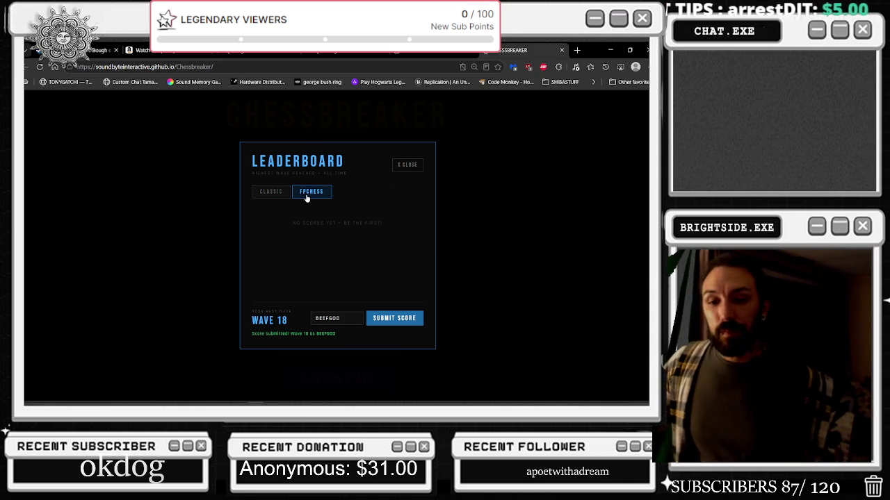
left_click(278, 198)
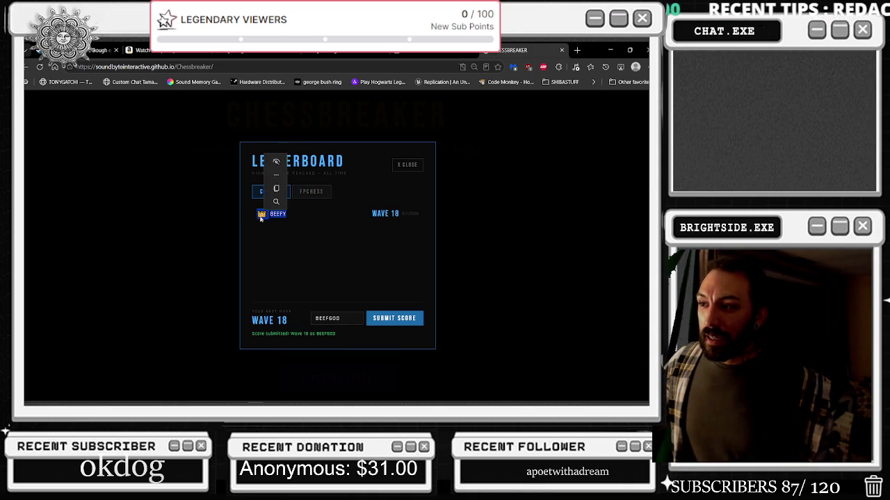
left_click_drag(394, 213, 418, 213)
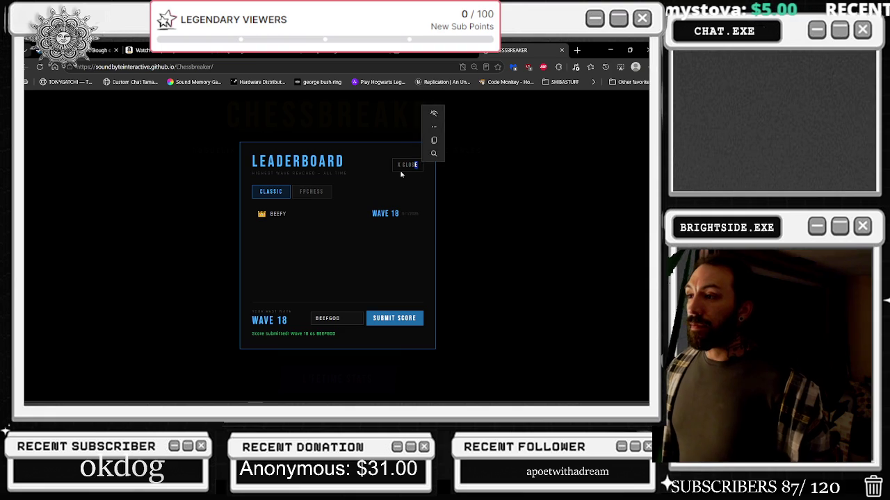
left_click(404, 168)
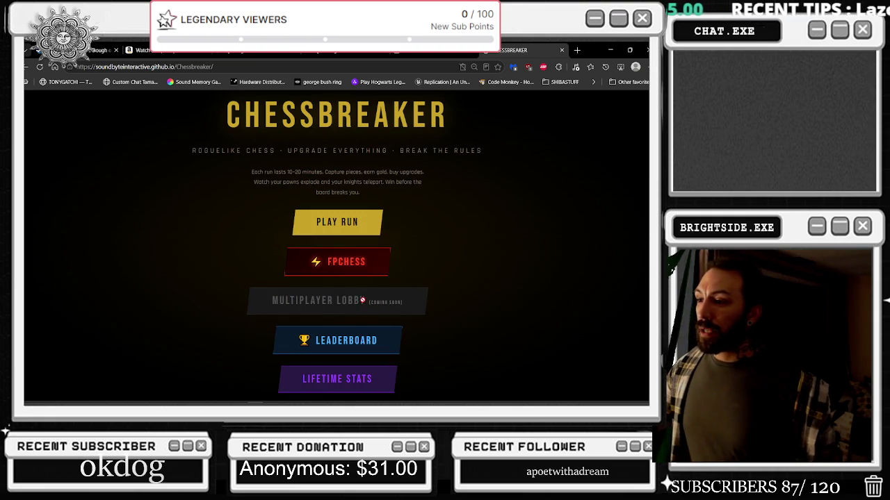
- Read through the Lifetime Stats Hall of Records, including Total Moves, then close it
left_click(387, 380)
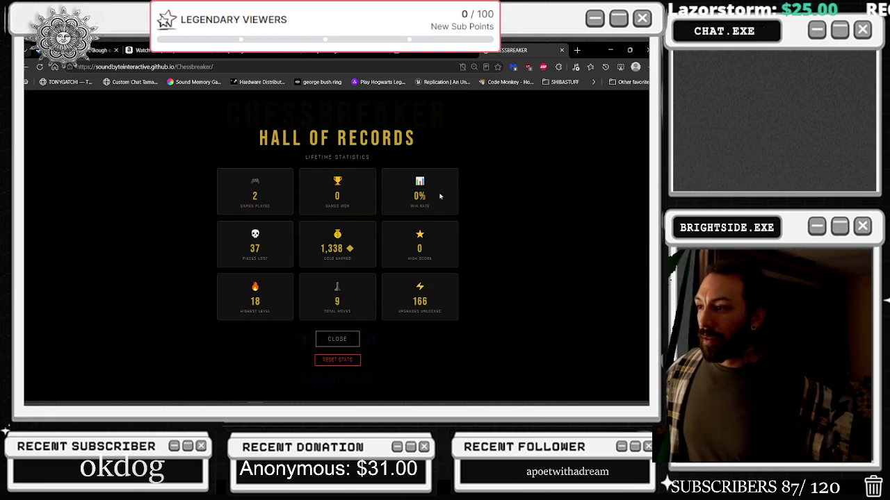
left_click_drag(432, 201, 416, 142)
left_click(548, 242)
mouse_move(548, 242)
left_mouse_down()
mouse_move(381, 260)
mouse_move(259, 242)
left_mouse_up()
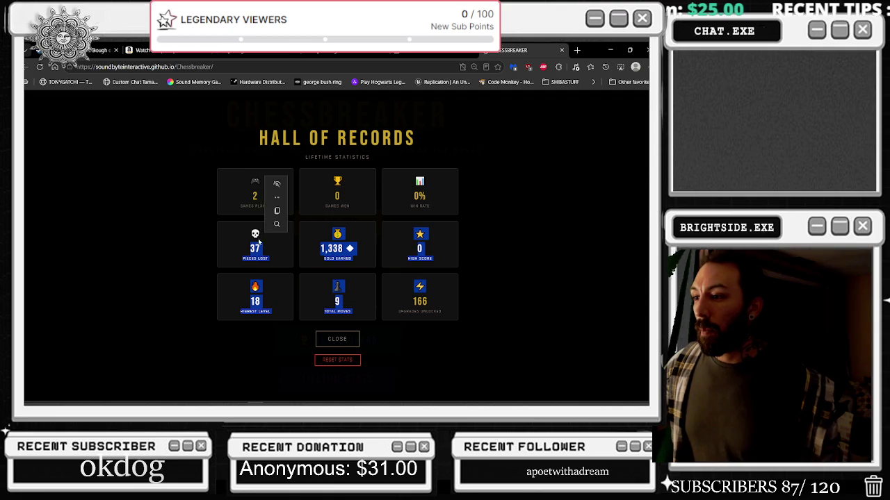
left_click_drag(479, 316, 327, 278)
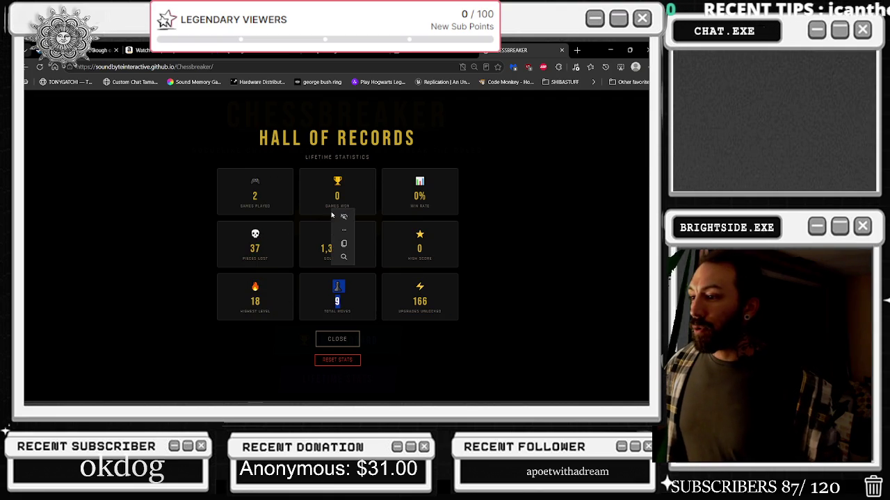
left_click(526, 272)
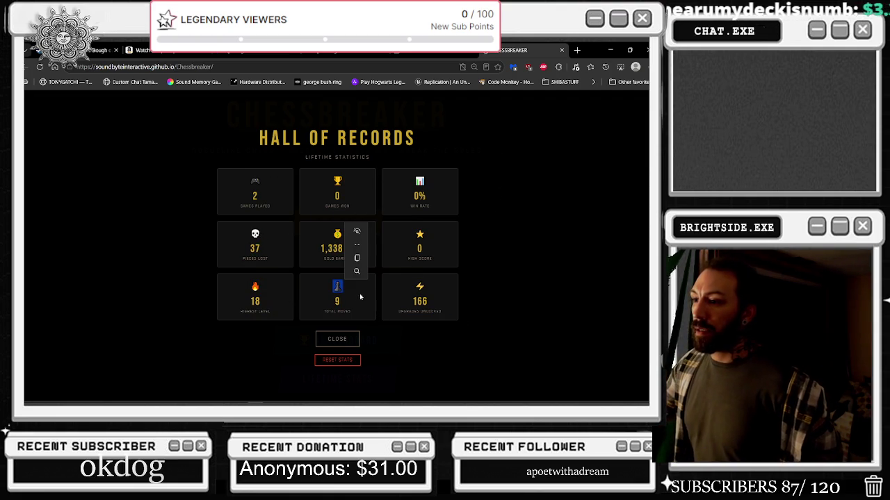
left_click(334, 340)
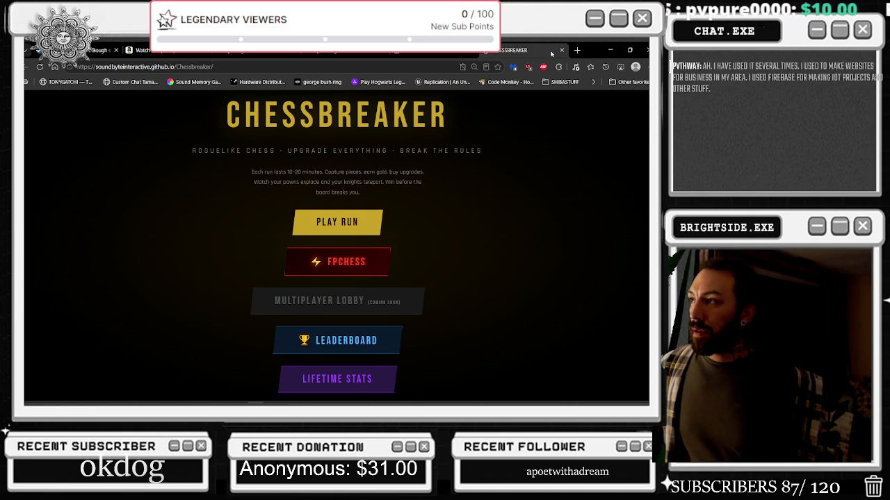
- Shrink and minimize the browser window to bring the Photoshop sprite sheet back
left_click(567, 51)
left_click(526, 50)
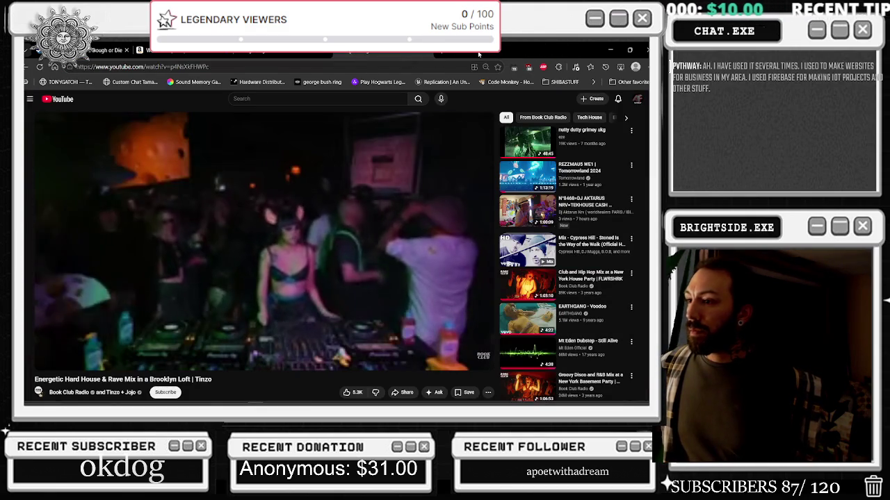
left_click_drag(526, 50, 417, 106)
left_click(484, 91)
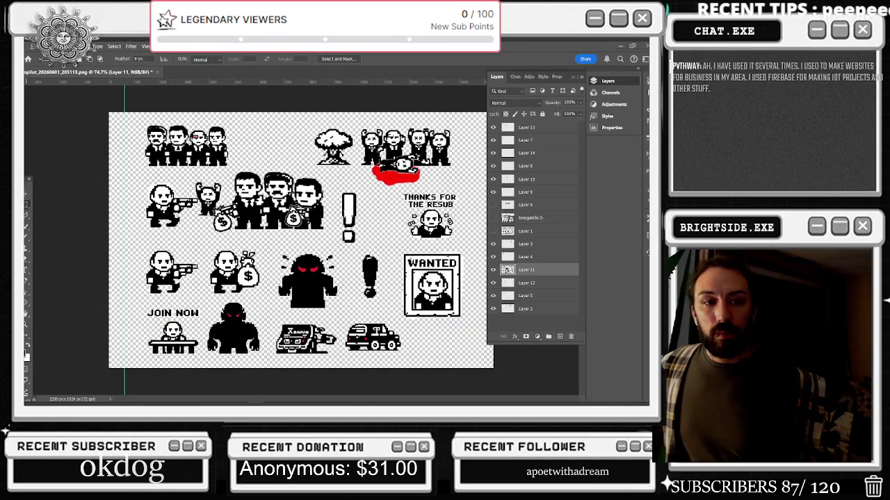
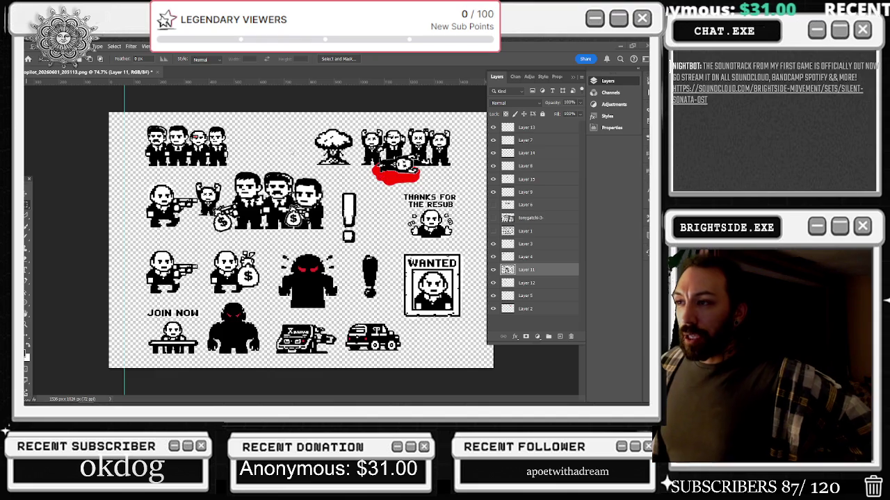
- Select the two bald figures in the third row, delete them, and deselect
mouse_move(136, 116)
left_mouse_down()
mouse_move(243, 159)
mouse_move(235, 169)
left_mouse_up()
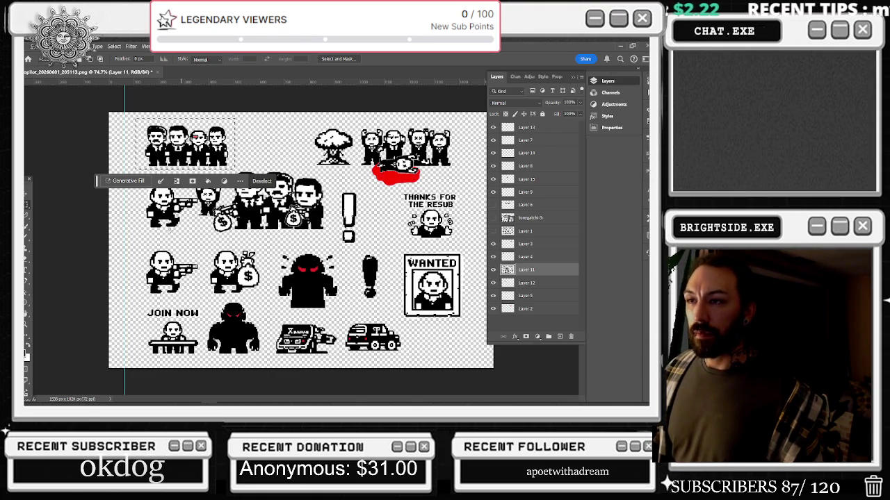
scroll(188, 134, "up", 5)
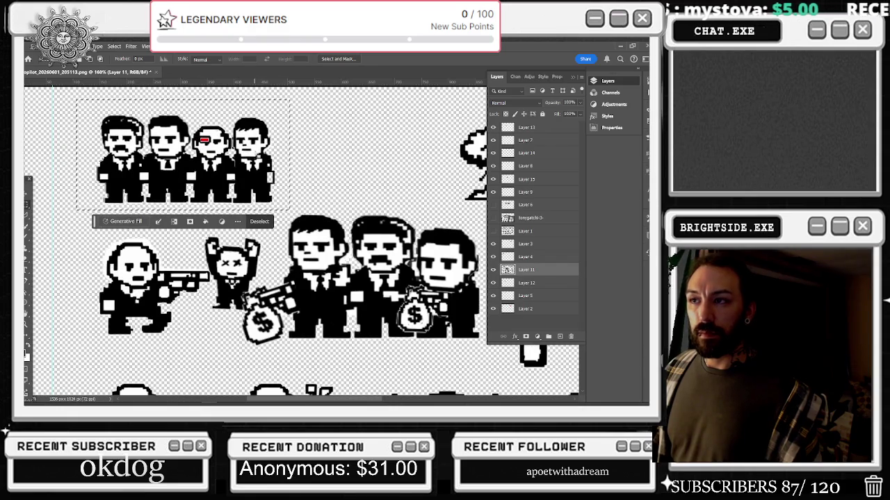
scroll(235, 150, "down", 1)
scroll(236, 156, "down", 2)
scroll(236, 157, "down", 1)
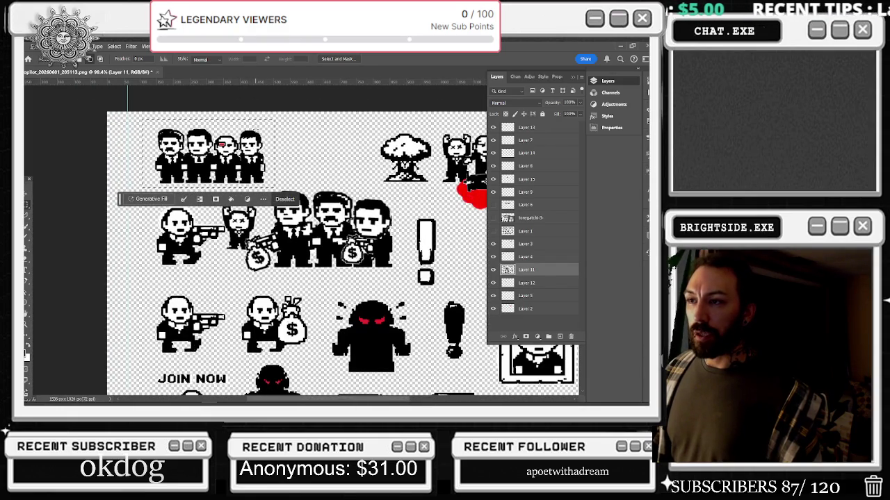
scroll(230, 122, "up", 2)
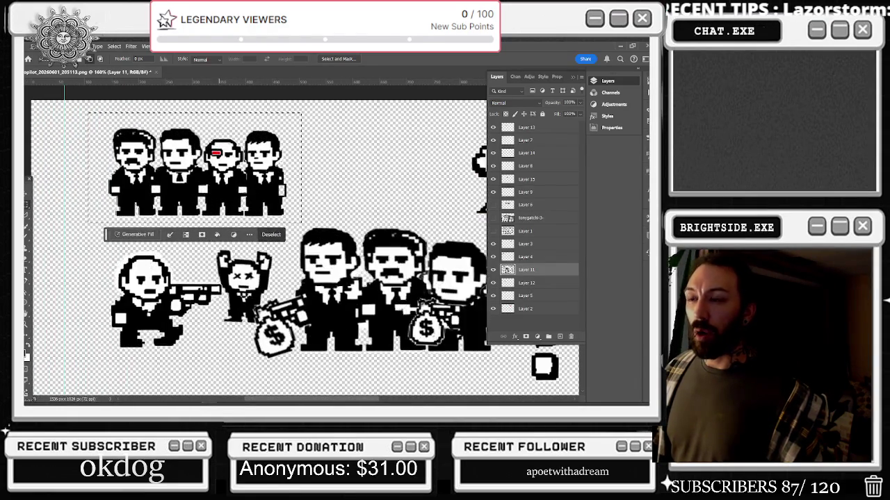
scroll(230, 153, "down", 3)
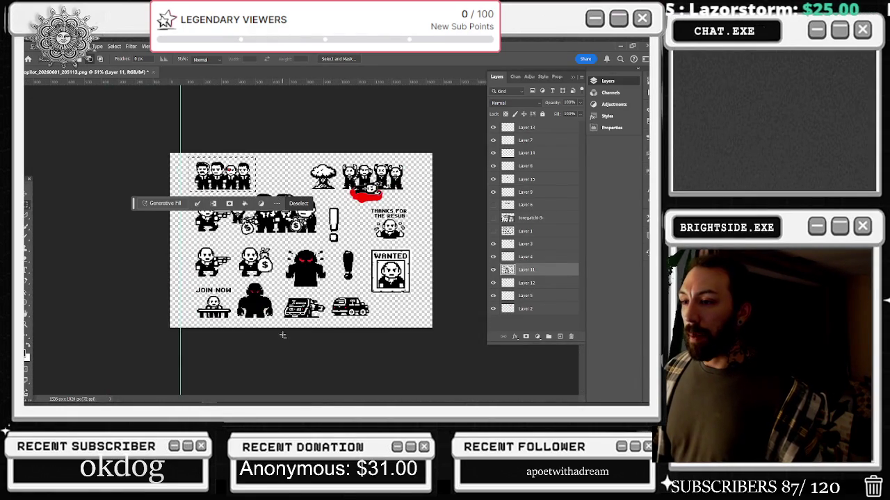
scroll(230, 153, "up", 1)
scroll(304, 241, "up", 1)
mouse_move(98, 241)
left_mouse_down()
mouse_move(254, 306)
mouse_move(254, 314)
left_mouse_up()
key("Delete")
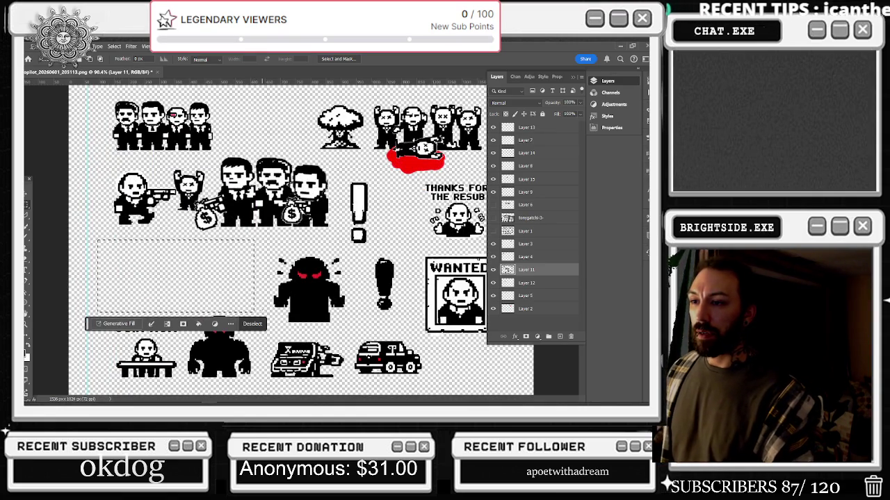
key("ctrl+d")
- Select the top group of four mobsters with the Move tool ready
mouse_move(88, 95)
left_mouse_down()
mouse_move(202, 118)
mouse_move(229, 155)
left_mouse_up()
key("v")
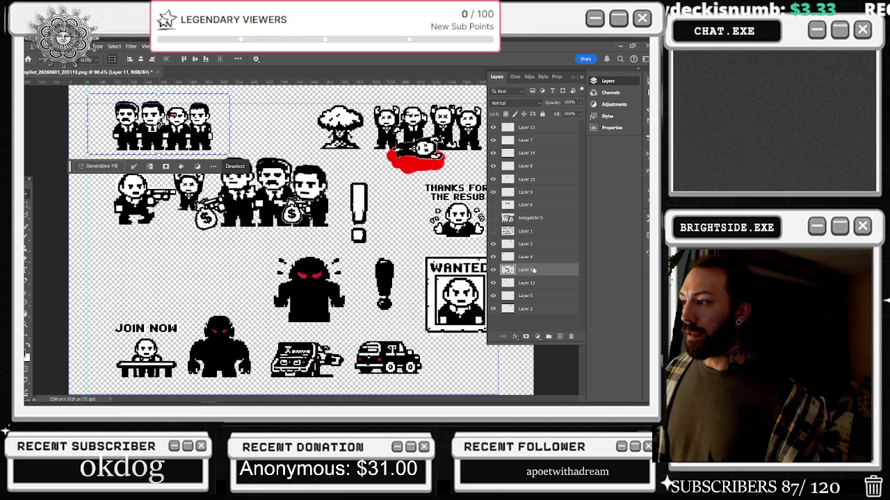
scroll(301, 240, "down", 3)
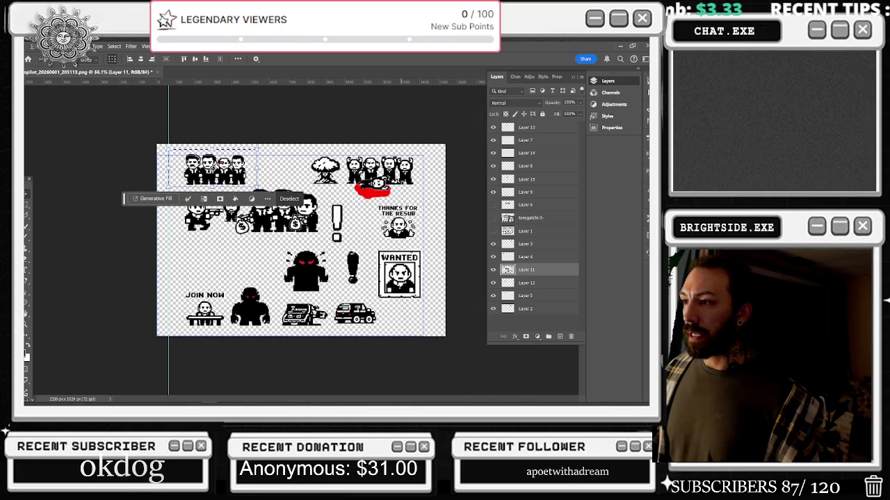
- Merge all sprite layers into one Smart Object, then rasterize it as Layer 13
left_click(526, 309)
left_click(526, 127, "shift")
right_click(523, 125)
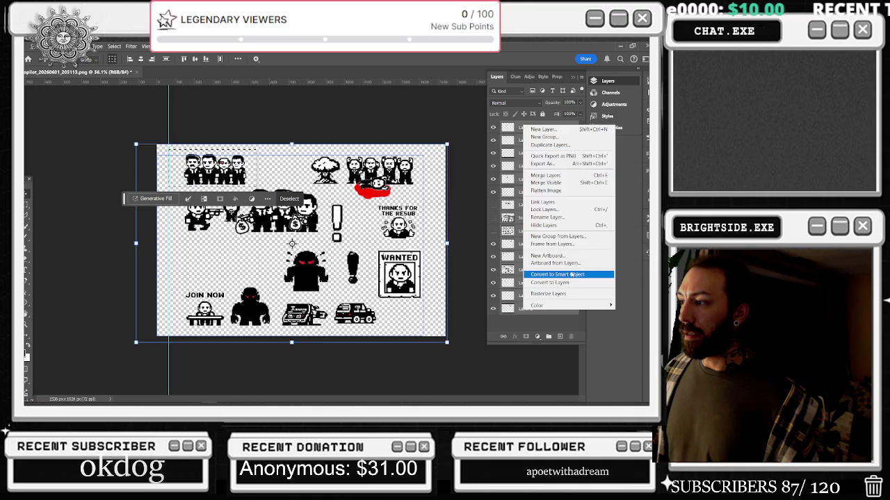
left_click(557, 274)
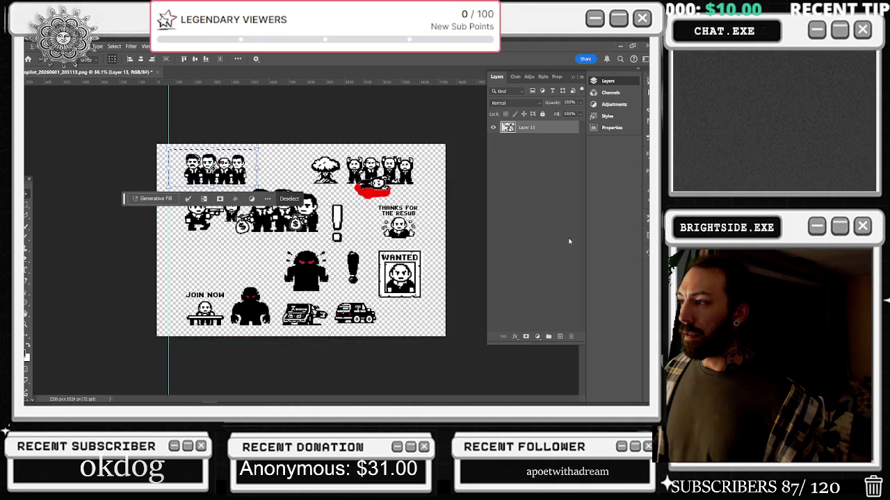
right_click(522, 129)
left_click(576, 349)
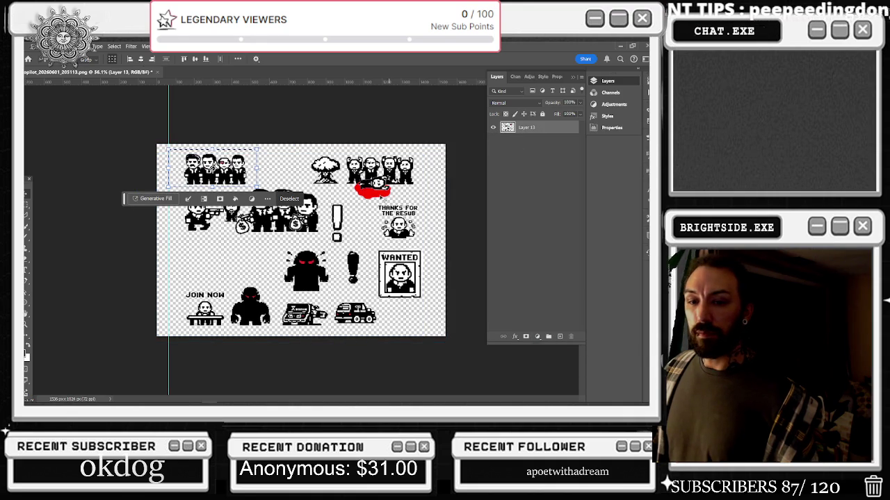
- Begin scaling the selected top mobster group to about 110%
scroll(302, 240, "up", 3)
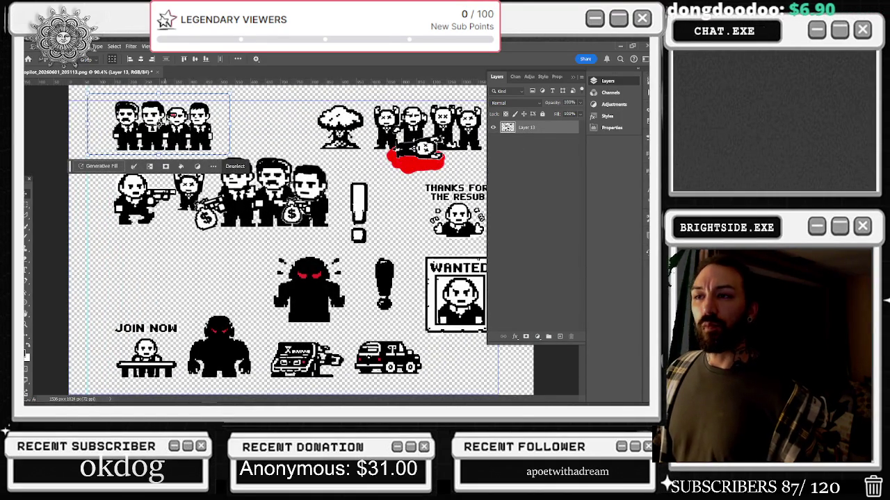
key("ctrl+t")
left_click_drag(230, 124, 244, 124)
- Shift the top group left and scale it to about 117.8%
scroll(257, 127, "down", 2)
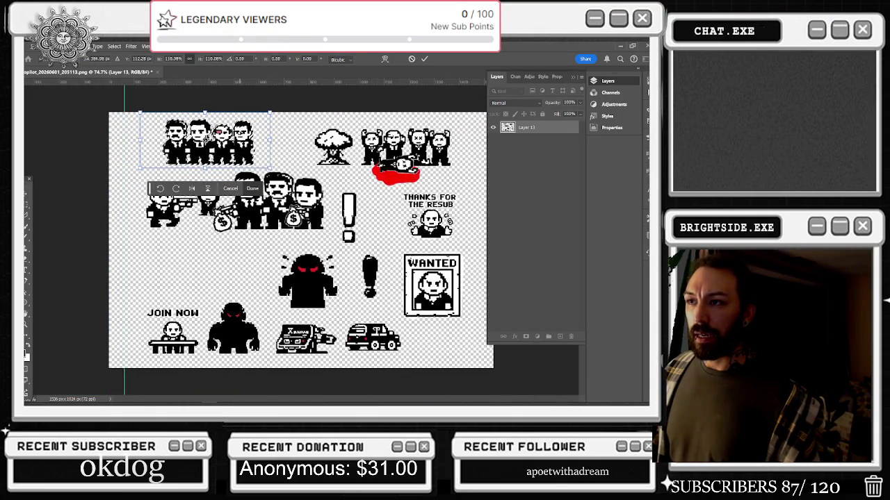
left_click_drag(246, 148, 228, 147)
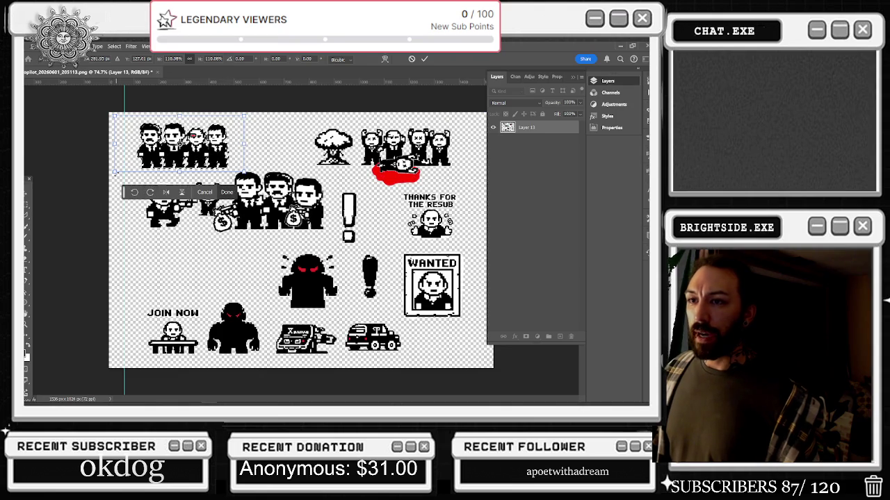
left_click_drag(106, 176, 110, 176)
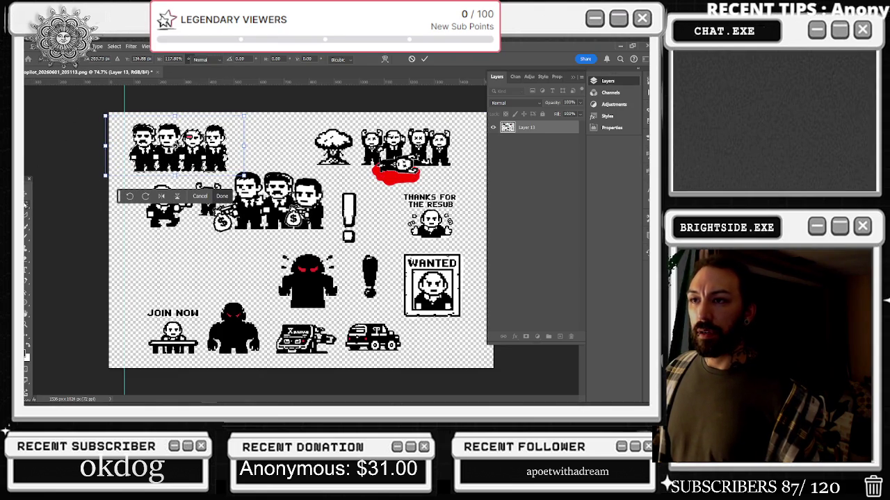
key("Return")
- Redraw the selection around the enlarged four-mobster group
left_click_drag(114, 96, 128, 105)
left_click_drag(227, 171, 232, 172)
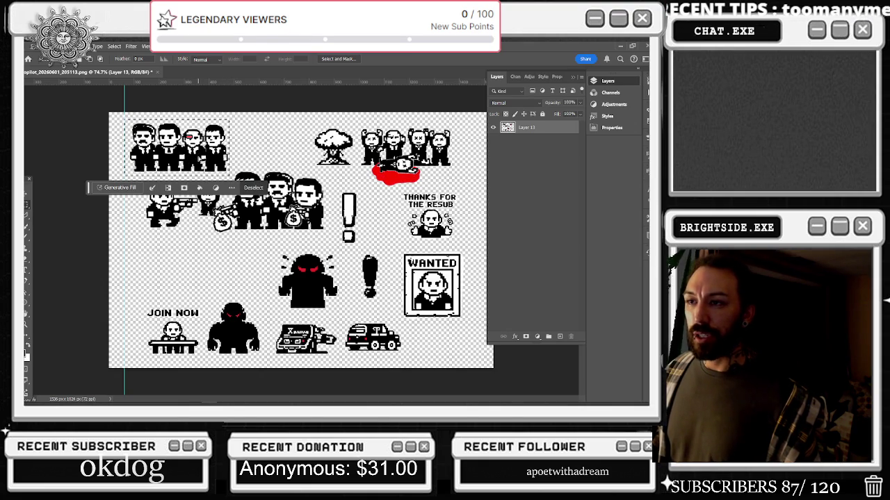
mouse_move(192, 152)
left_mouse_down()
mouse_move(230, 156)
mouse_move(195, 156)
left_mouse_up()
right_click(173, 152)
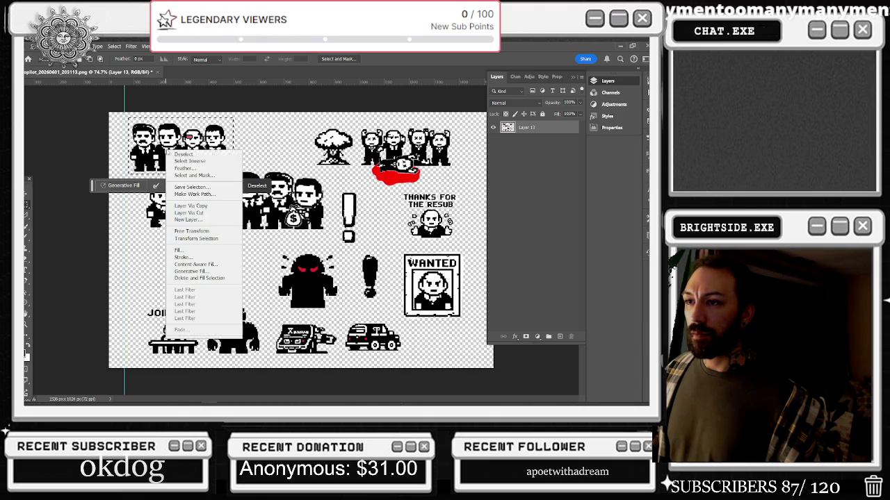
- Copy the four-mobster group to a new Layer 14 and move it into the empty row below
left_click(190, 205)
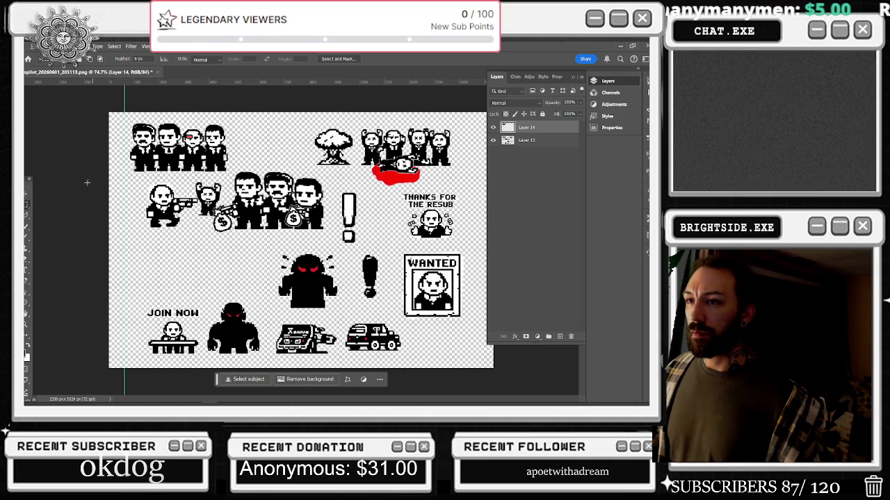
key("v")
mouse_move(205, 120)
left_mouse_down()
mouse_move(212, 239)
mouse_move(204, 240)
left_mouse_up()
scroll(187, 263, "up", 4)
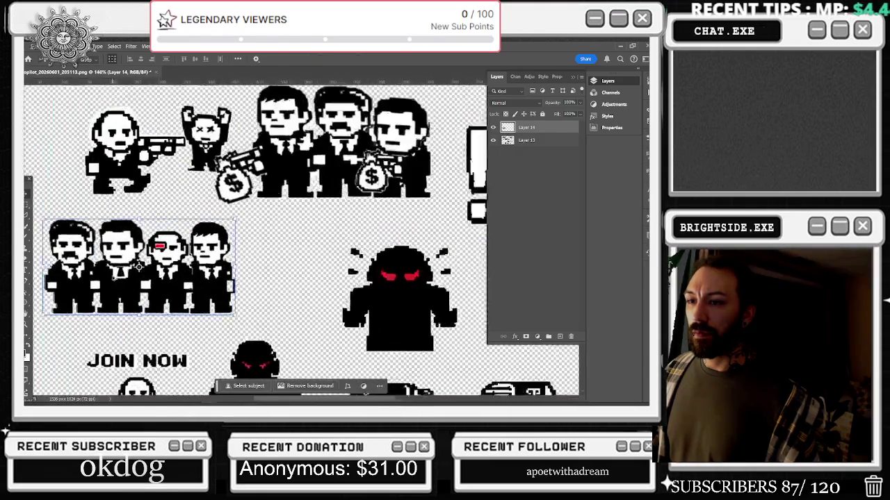
- Paint the copy's left and right mobsters solid black
key("b")
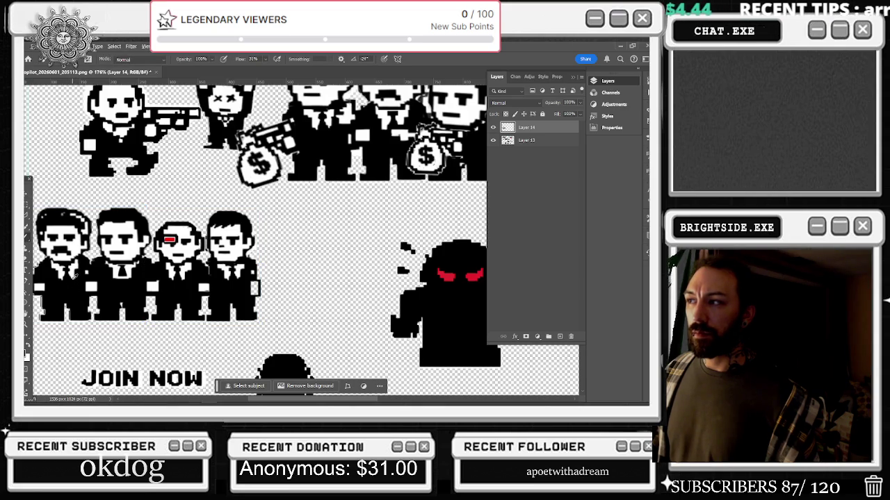
left_click_drag(75, 269, 70, 259)
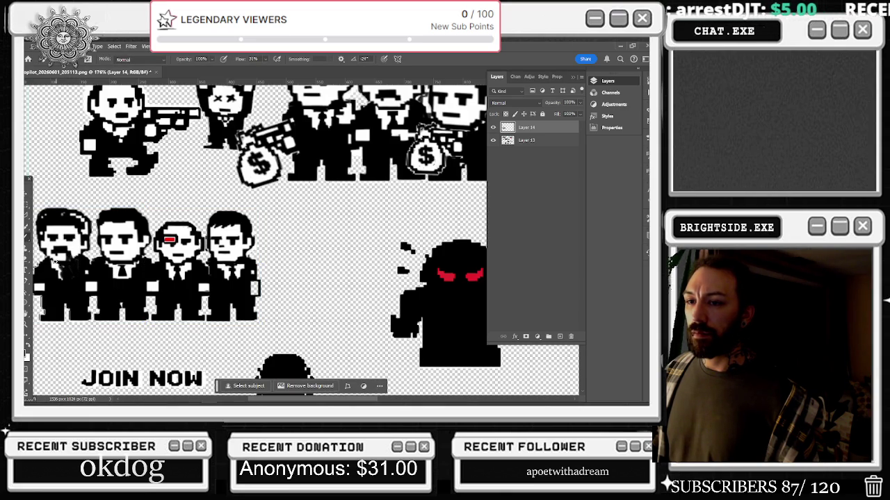
left_click_drag(62, 272, 45, 226)
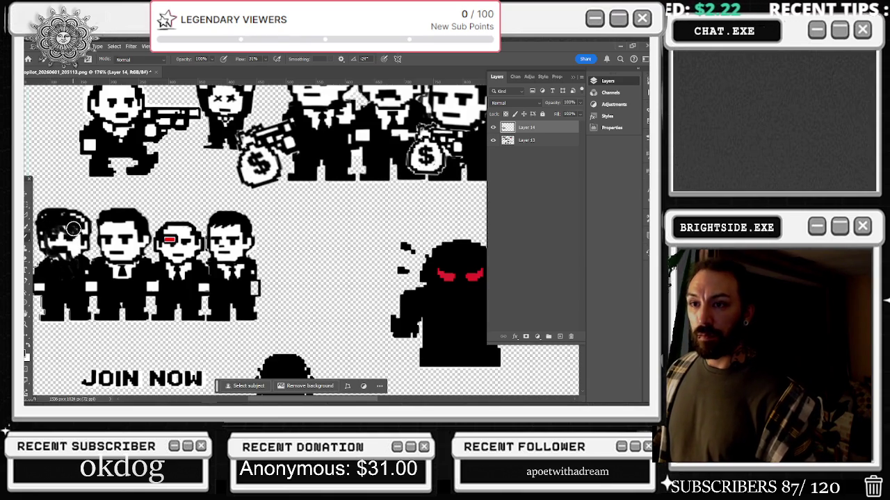
mouse_move(73, 228)
left_mouse_down()
mouse_move(49, 239)
mouse_move(77, 244)
mouse_move(55, 254)
mouse_move(75, 268)
mouse_move(80, 221)
mouse_move(81, 232)
mouse_move(64, 221)
mouse_move(46, 232)
mouse_move(73, 221)
mouse_move(82, 232)
mouse_move(76, 248)
left_mouse_up()
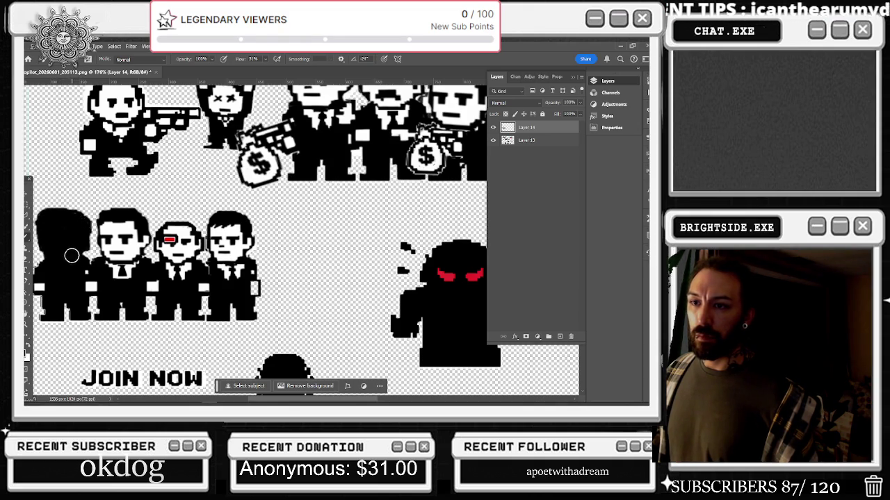
scroll(72, 256, "down", 3)
scroll(98, 277, "up", 4)
left_click_drag(98, 278, 76, 278)
mouse_move(304, 240)
left_mouse_down()
mouse_move(298, 213)
mouse_move(281, 217)
mouse_move(284, 242)
mouse_move(312, 229)
mouse_move(295, 247)
mouse_move(316, 280)
mouse_move(281, 248)
mouse_move(274, 221)
mouse_move(287, 237)
mouse_move(296, 283)
left_mouse_up()
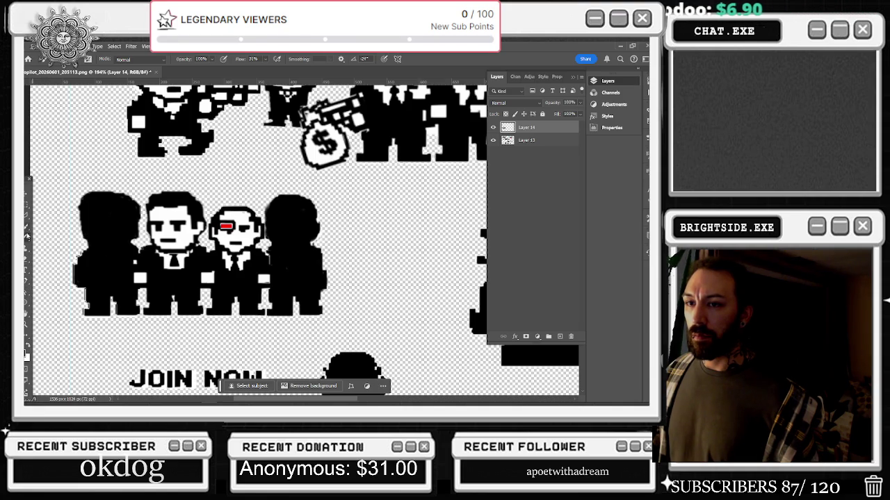
scroll(252, 306, "up", 2)
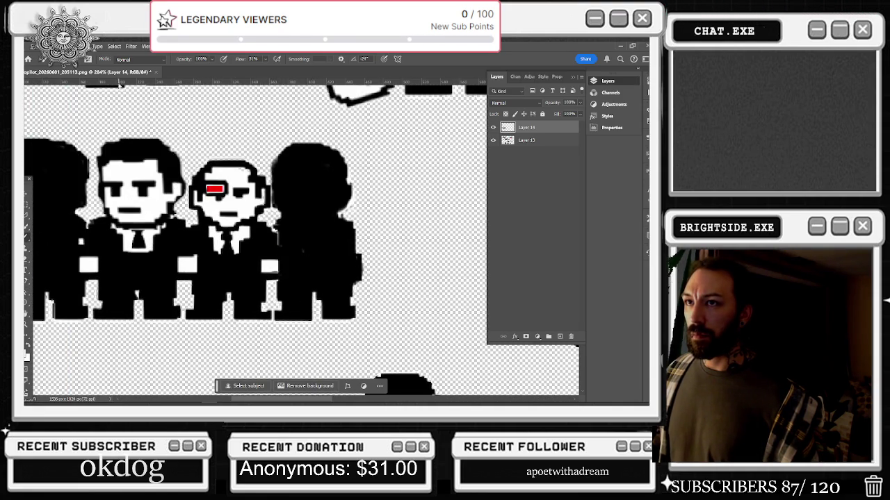
- Choose a smaller Kyle's Real Oils Round Flex Wet brush at 0% mix and add Layer 15
left_click(85, 59)
scroll(63, 149, "down", 10)
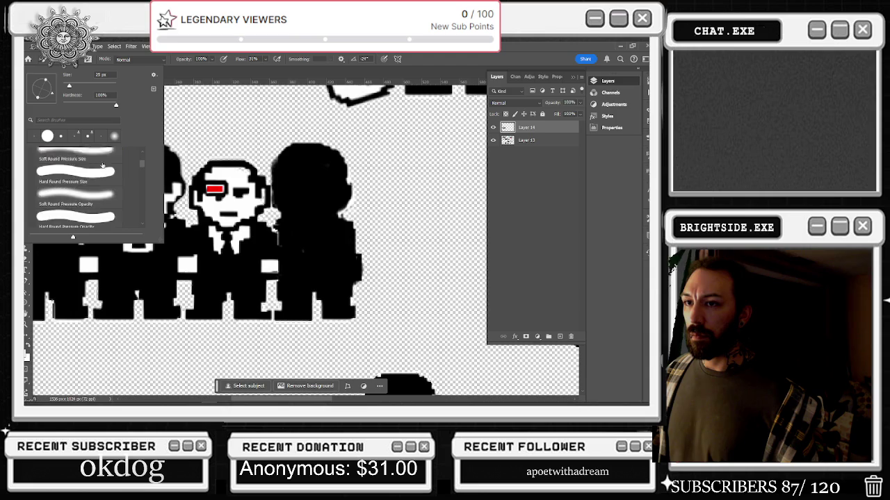
scroll(105, 194, "down", 3)
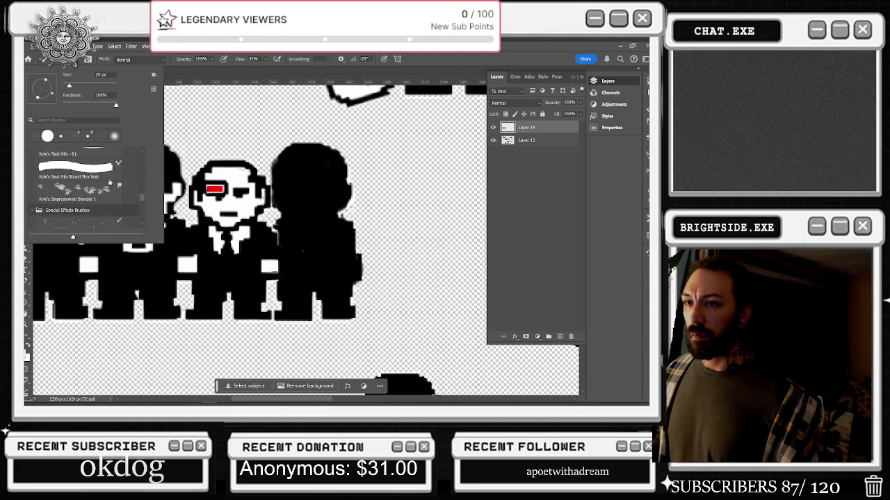
left_click(78, 203)
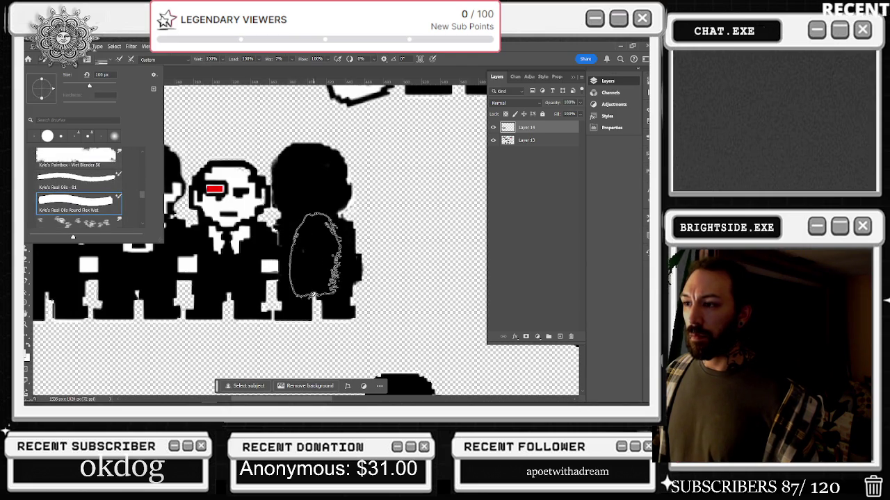
left_click(317, 255)
key("bracketleft")
key("bracketleft")
key("bracketleft")
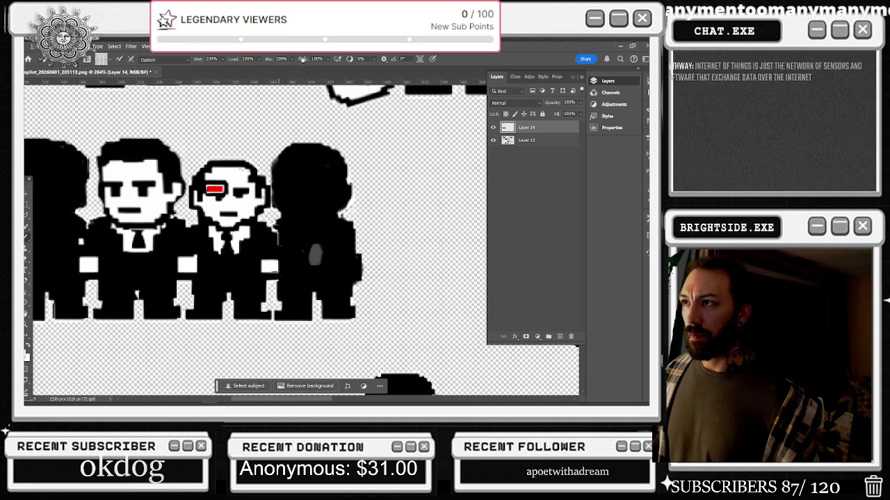
left_click(266, 71)
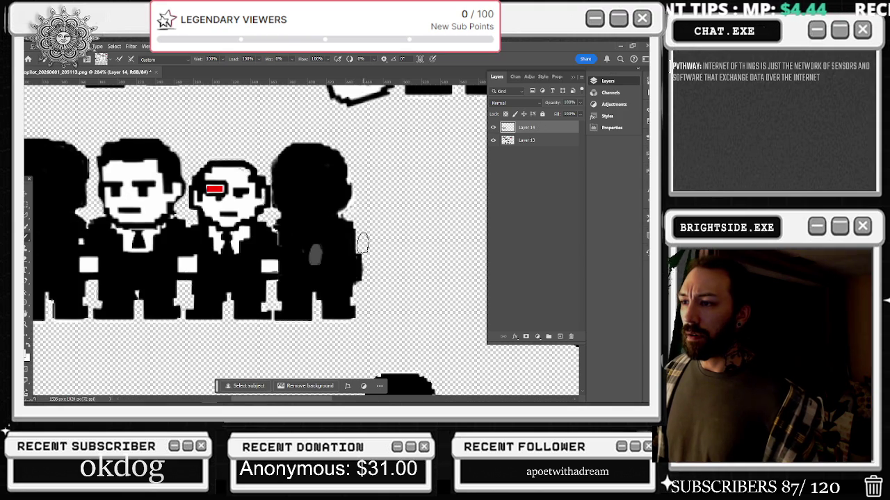
left_click(560, 337)
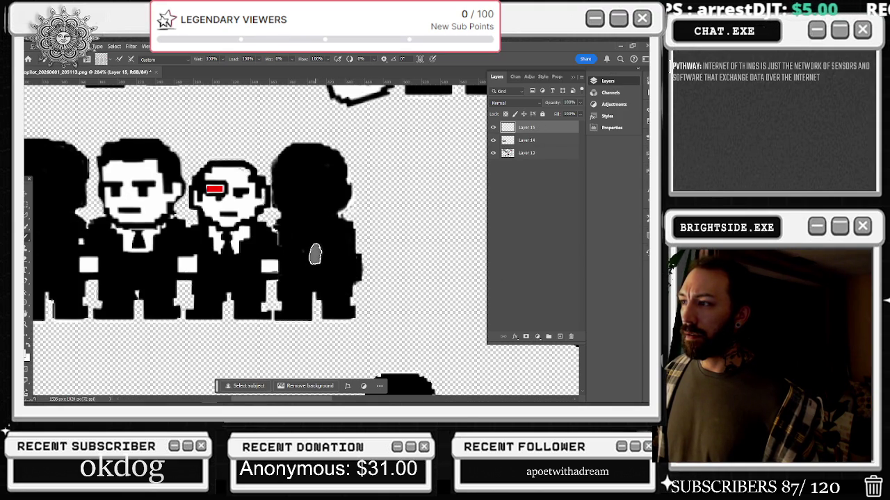
- Paint a first white question mark with its dot on a dark figure
mouse_move(289, 189)
left_mouse_down()
mouse_move(309, 168)
mouse_move(330, 202)
mouse_move(314, 228)
left_mouse_up()
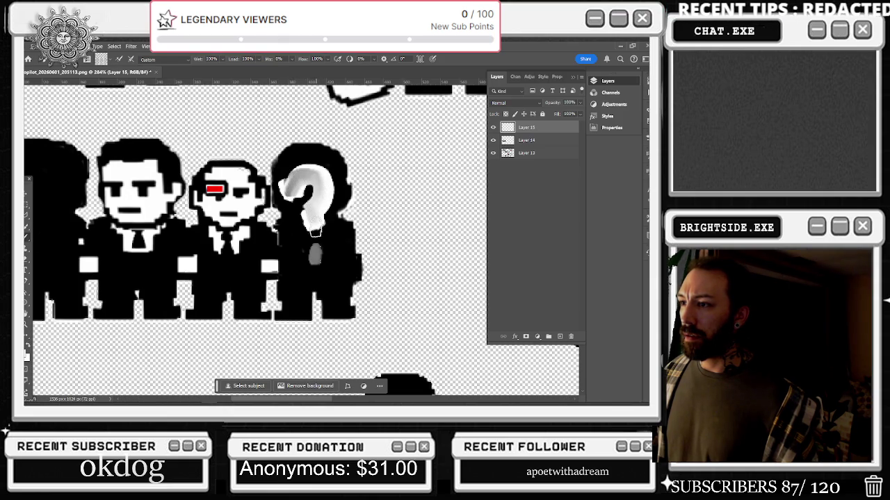
scroll(358, 248, "down", 3)
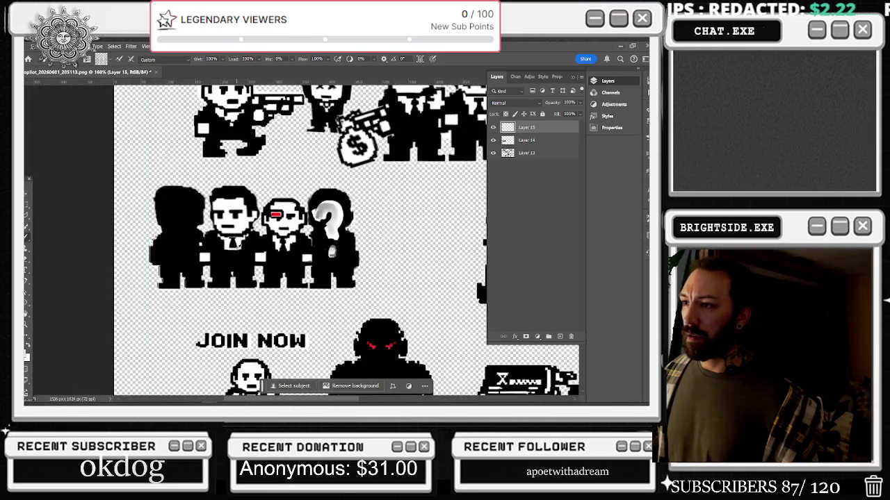
scroll(129, 240, "up", 3)
mouse_move(205, 177)
left_mouse_down()
mouse_move(212, 195)
mouse_move(250, 158)
mouse_move(243, 232)
mouse_move(228, 251)
mouse_move(235, 280)
left_mouse_up()
left_click(238, 298)
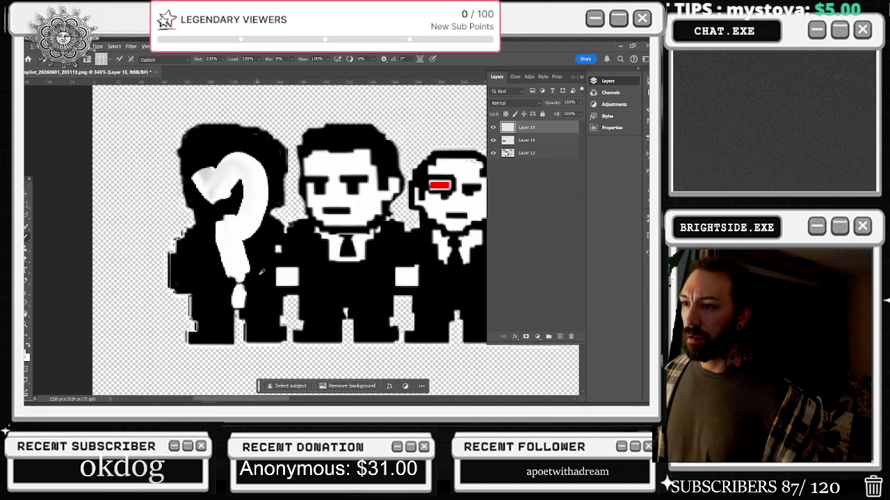
scroll(259, 274, "down", 3)
scroll(426, 248, "down", 2)
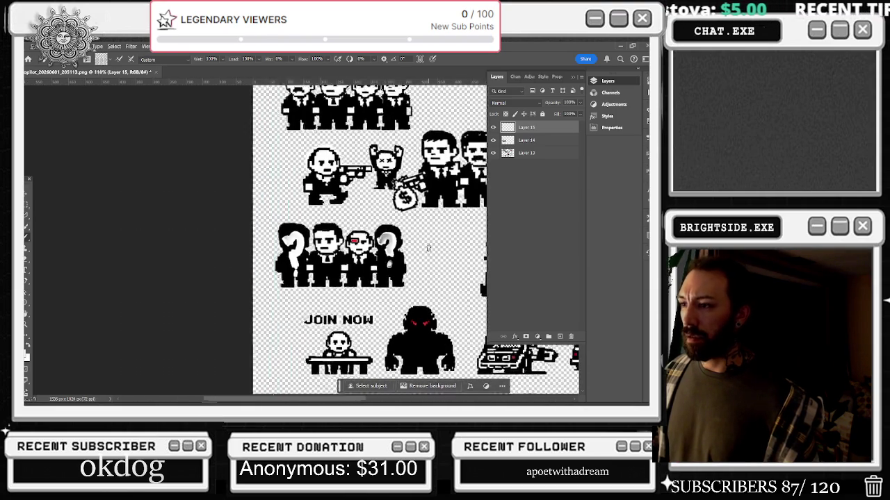
scroll(413, 300, "up", 2)
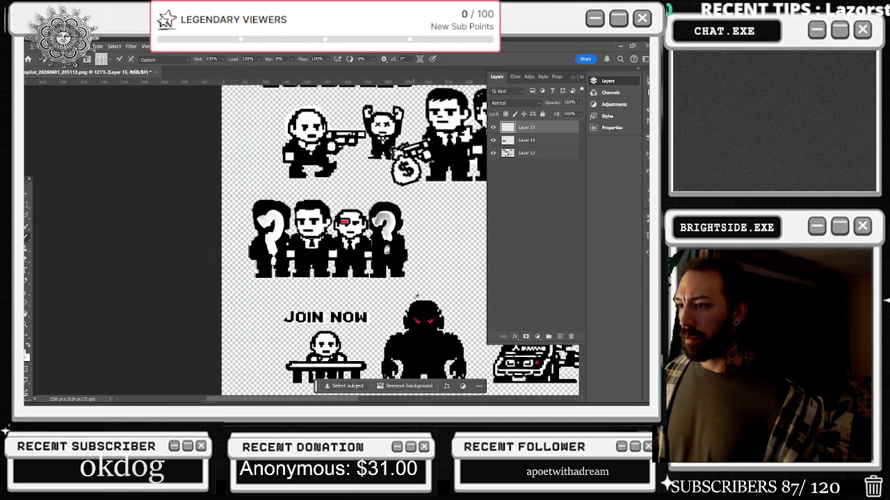
scroll(415, 278, "up", 2)
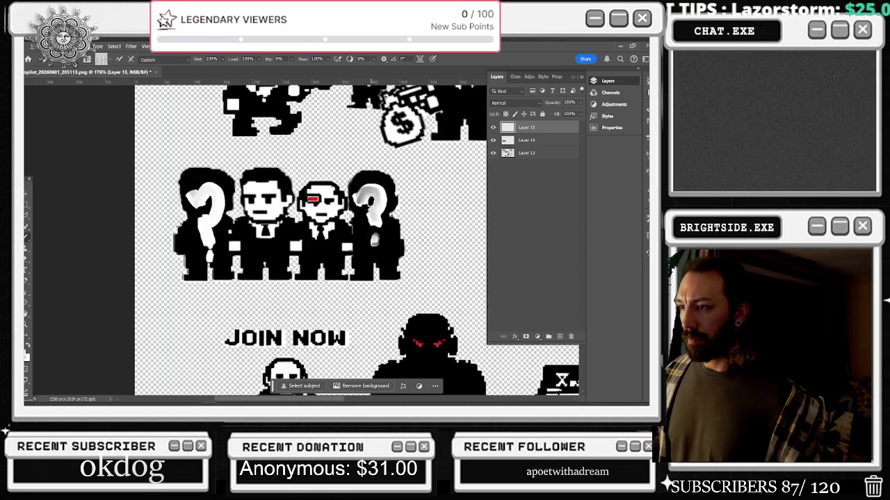
- Paint out the first attempts and redo question marks on the right and left figures
left_click_drag(194, 191, 212, 250)
left_click_drag(372, 237, 376, 245)
left_click_drag(358, 188, 382, 205)
scroll(381, 205, "up", 3)
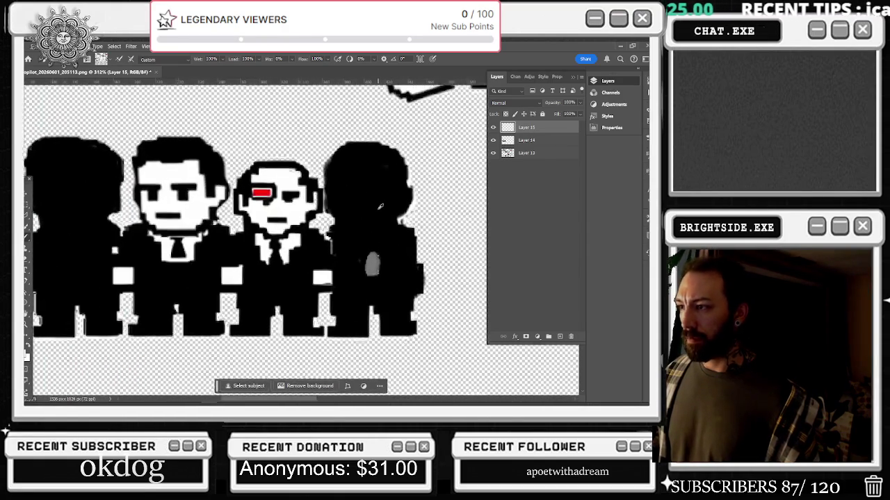
mouse_move(332, 183)
left_mouse_down()
mouse_move(343, 193)
mouse_move(359, 168)
mouse_move(379, 202)
mouse_move(342, 178)
mouse_move(379, 193)
mouse_move(363, 221)
mouse_move(367, 268)
left_mouse_up()
key("ctrl+z")
scroll(351, 264, "down", 3)
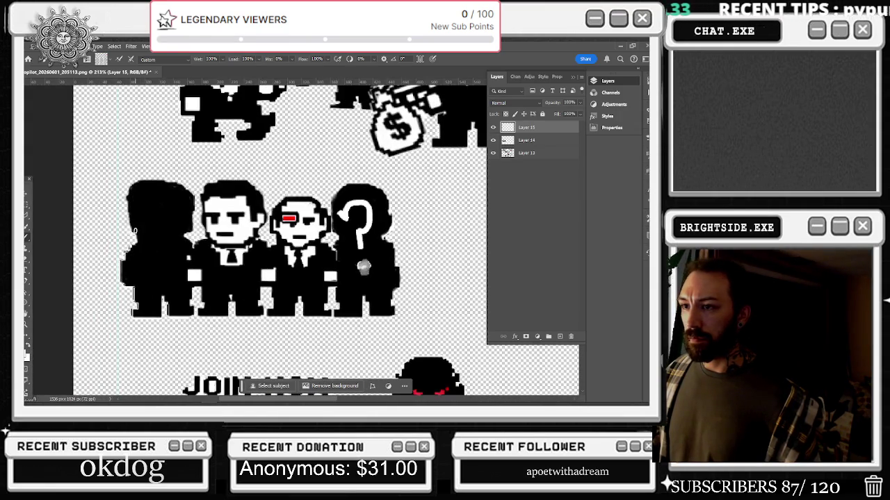
mouse_move(148, 211)
left_mouse_down()
mouse_move(174, 222)
mouse_move(166, 247)
left_mouse_up()
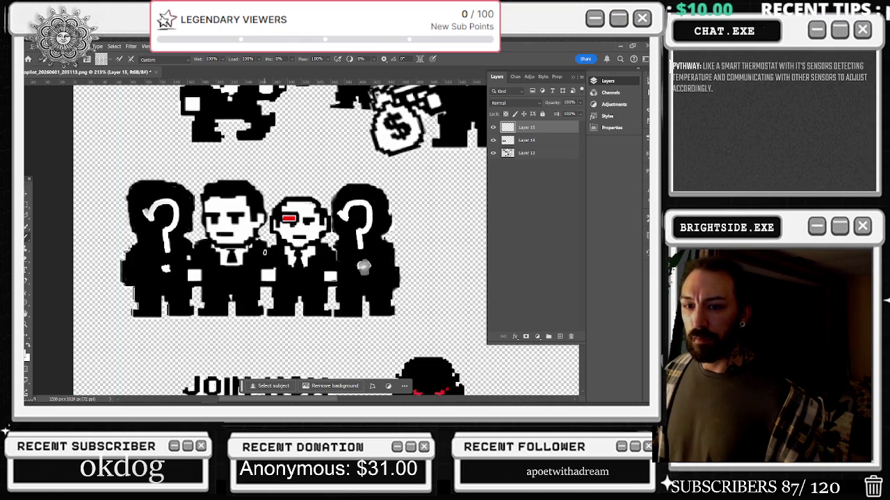
scroll(329, 222, "down", 2)
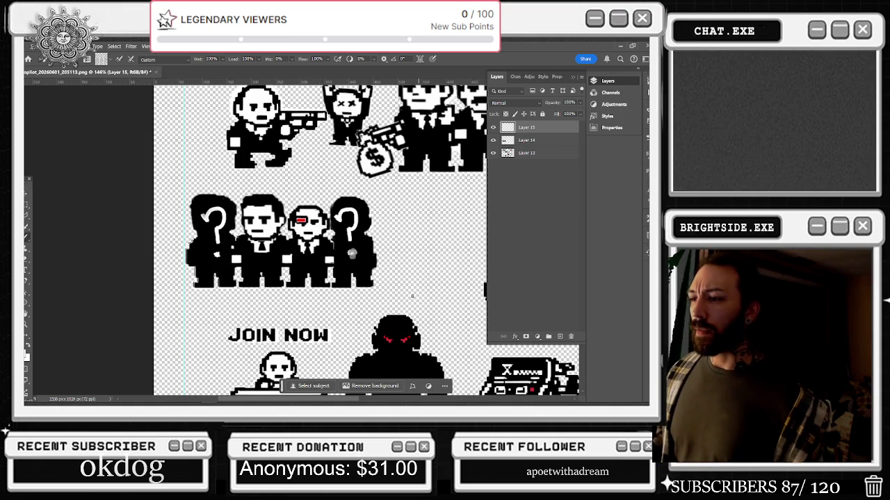
scroll(313, 264, "up", 3)
- Toggle Layer 15 and Layer 14 visibility to compare the result
left_click(493, 128)
left_click(493, 128)
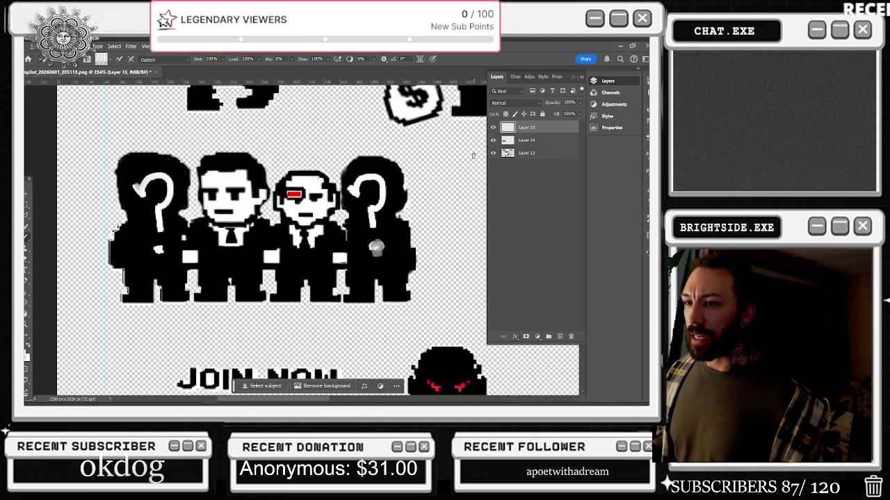
scroll(368, 186, "down", 2)
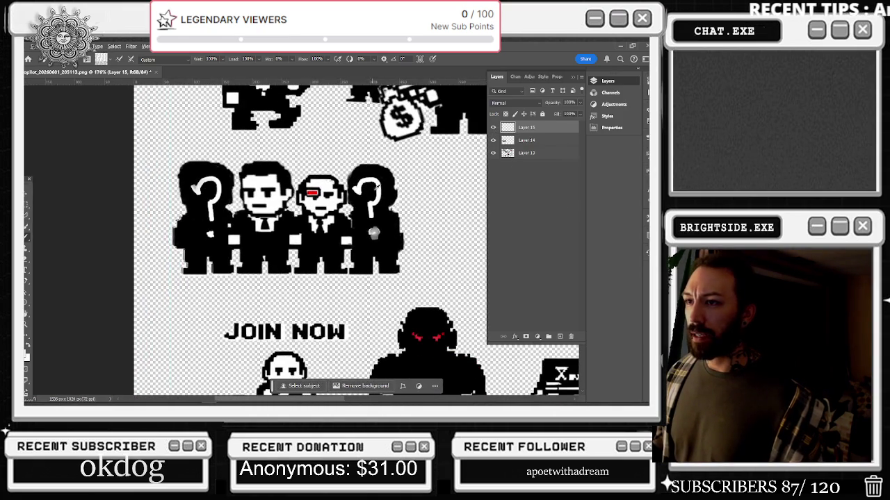
left_click(493, 129)
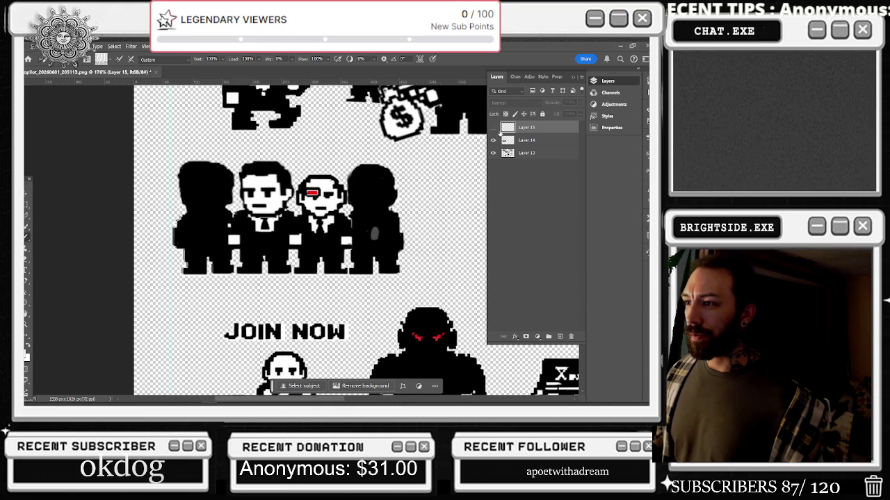
left_click(493, 128)
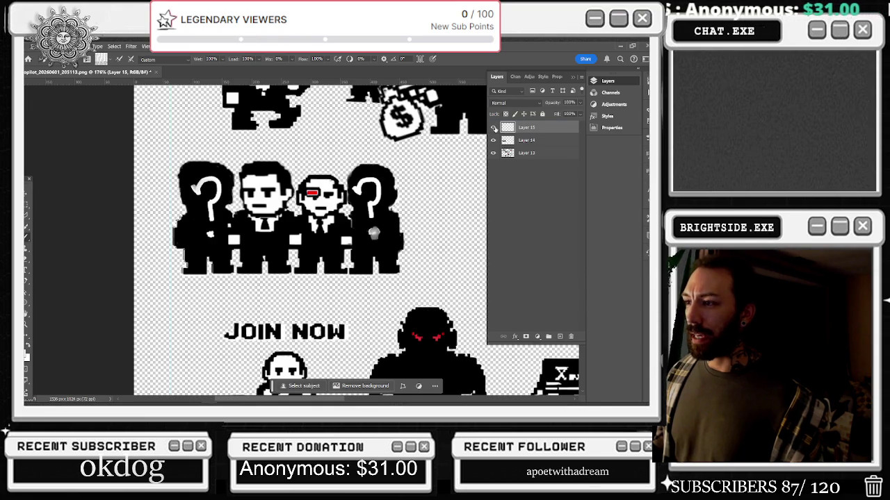
scroll(341, 177, "up", 2)
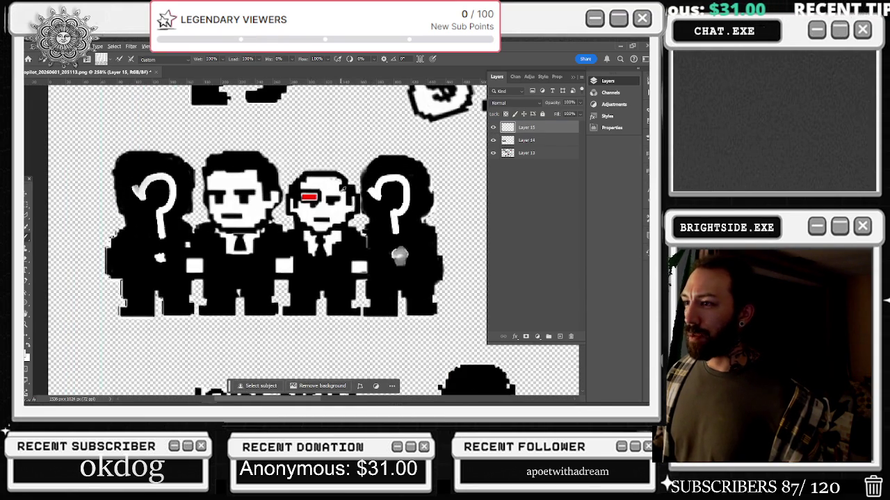
scroll(343, 188, "up", 2)
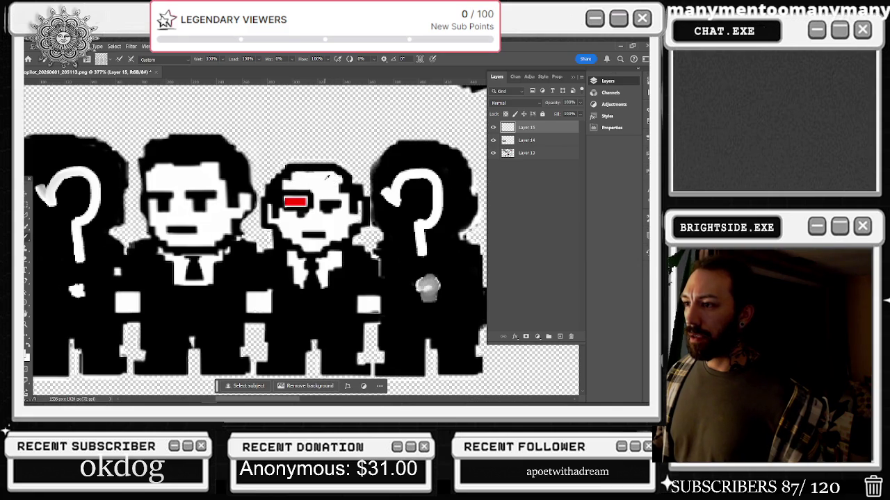
scroll(334, 177, "down", 2)
left_click(493, 140)
left_click(493, 141)
scroll(343, 210, "down", 3)
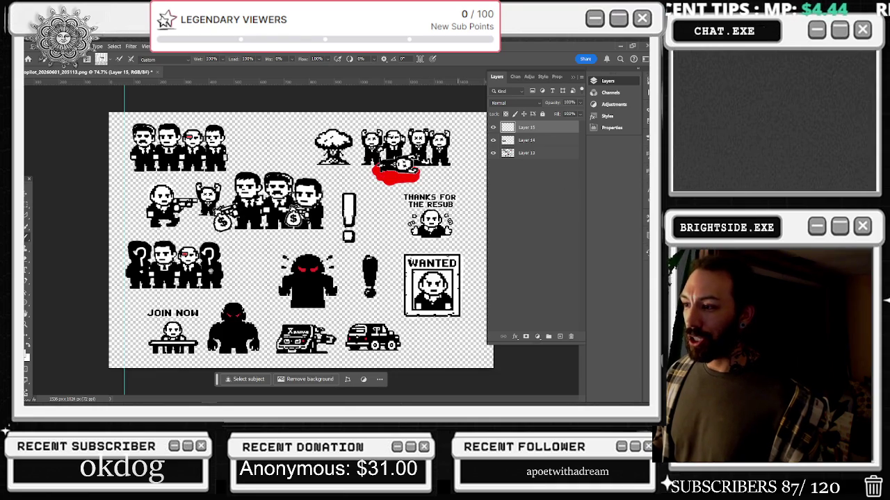
- On Layer 13, move the lower and upper exclamation marks into line
left_click(542, 146)
left_click(546, 154)
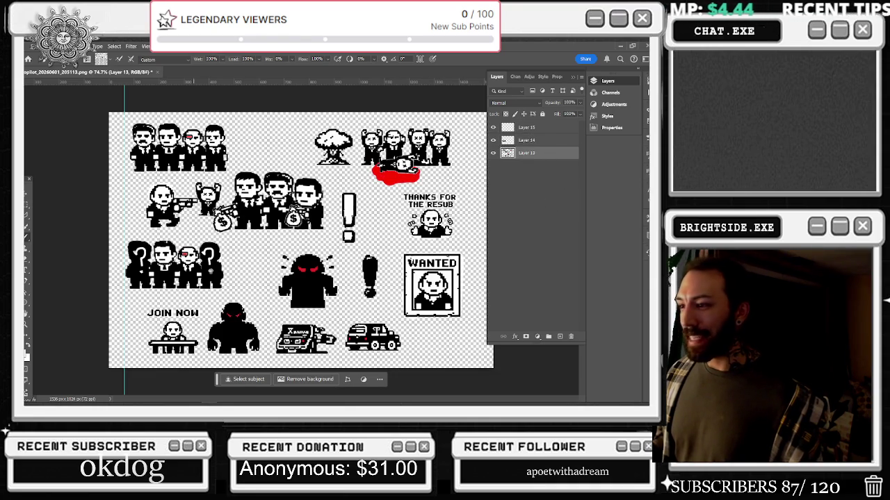
key("m")
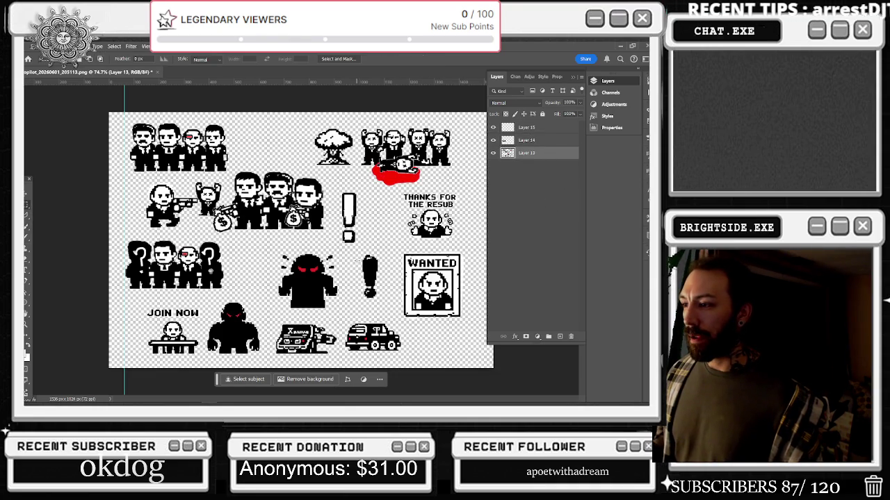
left_click_drag(356, 253, 386, 311)
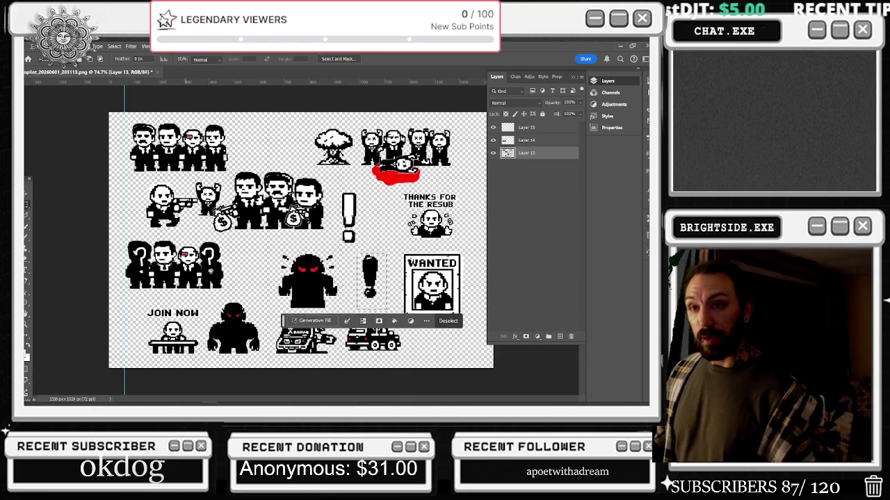
key("v")
left_click_drag(372, 268, 372, 283)
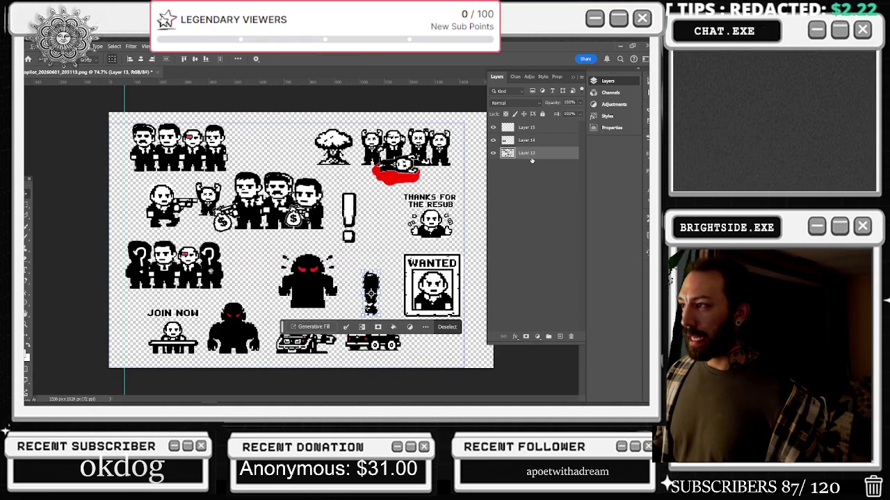
key("m")
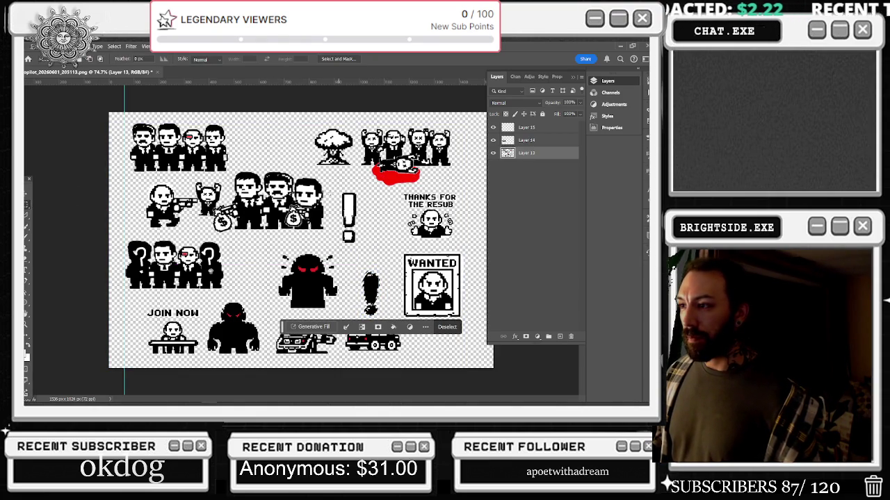
left_click_drag(339, 192, 366, 244)
key("v")
mouse_move(353, 206)
left_mouse_down()
mouse_move(375, 222)
mouse_move(376, 203)
left_mouse_up()
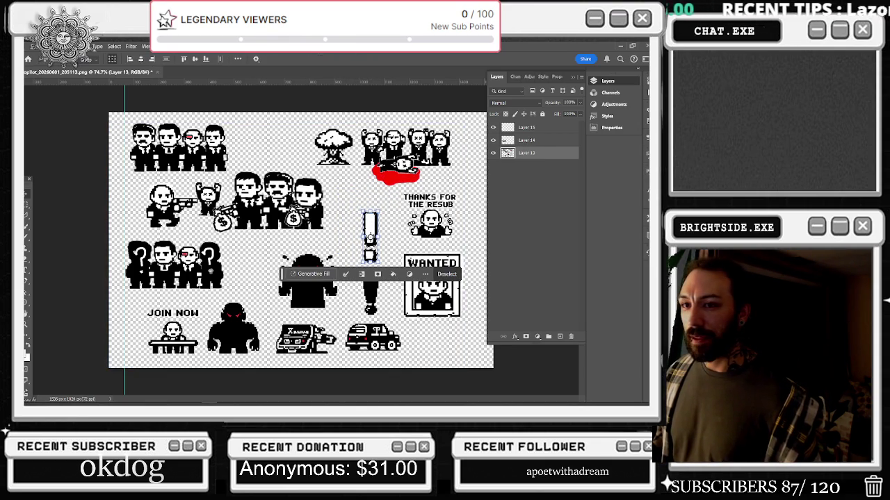
- Enlarge the top-right group of figures and nudge it right and down
left_click(27, 201)
mouse_move(358, 125)
left_mouse_down()
mouse_move(483, 177)
mouse_move(465, 189)
left_mouse_up()
key("ctrl+t")
left_click_drag(465, 126, 485, 115)
left_click_drag(417, 150, 428, 155)
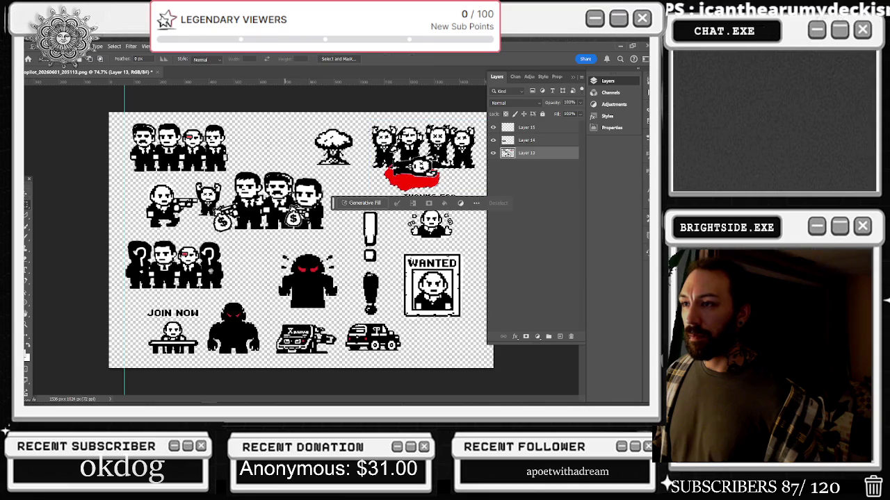
key("Return")
- Scale the mushroom cloud up to about 116% and clear the selection
mouse_move(306, 120)
left_mouse_down()
mouse_move(367, 153)
mouse_move(355, 167)
mouse_move(366, 180)
mouse_move(346, 149)
left_mouse_up()
key("ctrl+t")
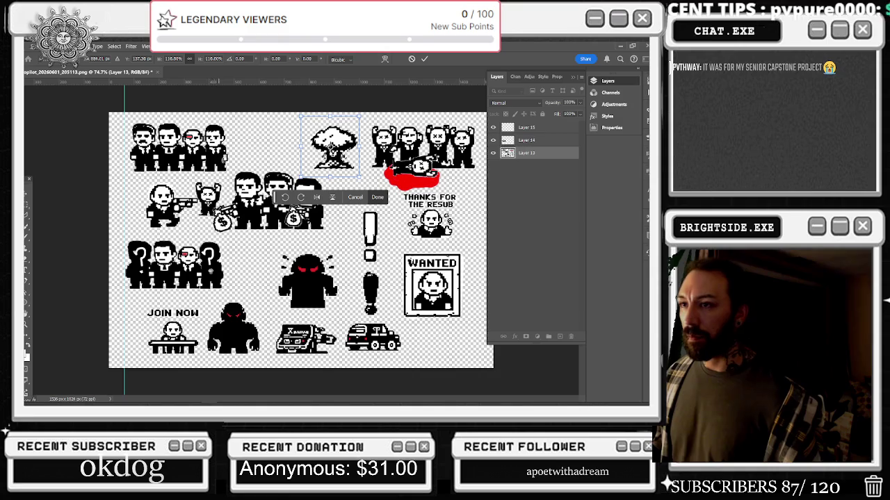
key("Return")
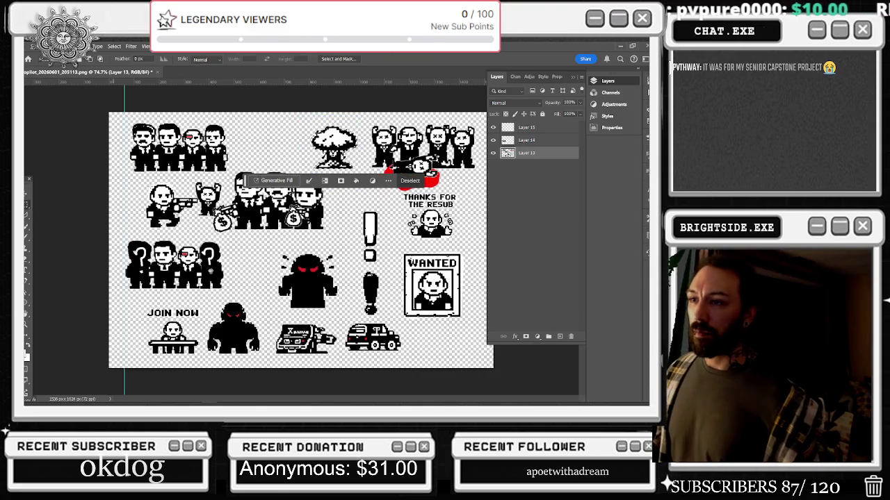
key("ctrl+d")
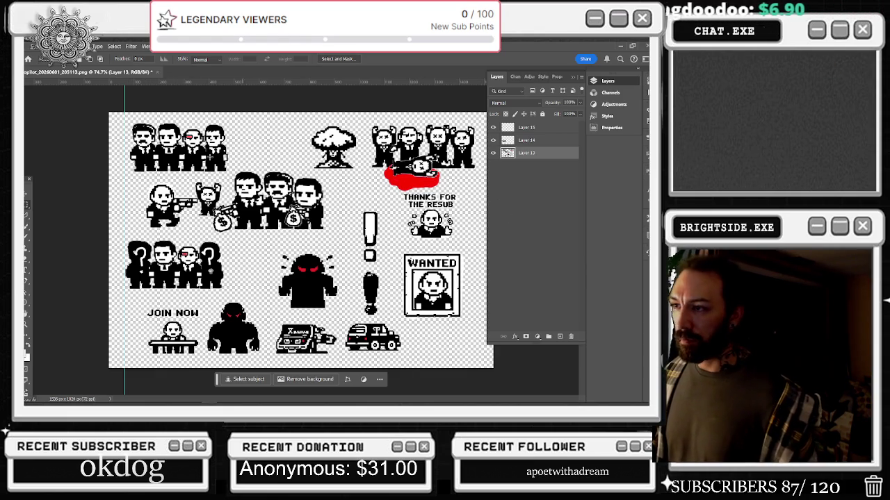
- Move the top-left group of figures to the right
left_click_drag(123, 117, 234, 173)
left_click(27, 194)
mouse_move(204, 135)
left_mouse_down()
mouse_move(302, 136)
mouse_move(288, 154)
left_mouse_up()
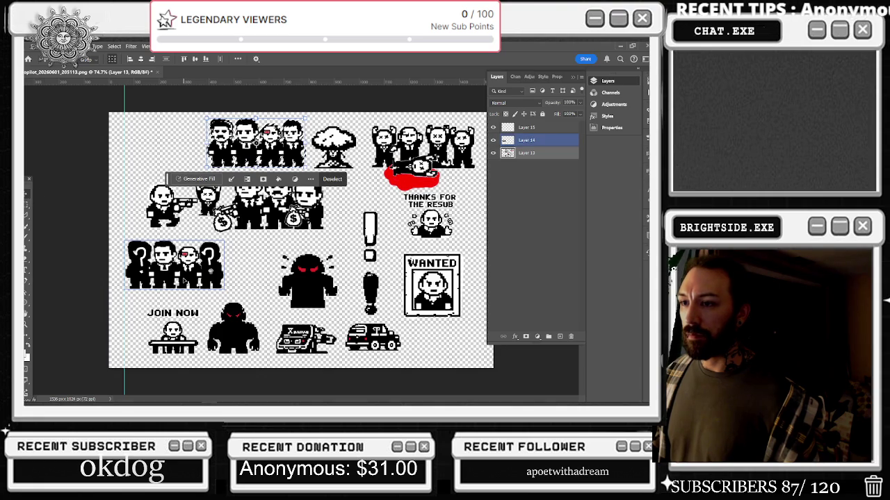
- Move Layer 14's question-mark group into the top-left row and scale it down slightly
left_click(526, 139)
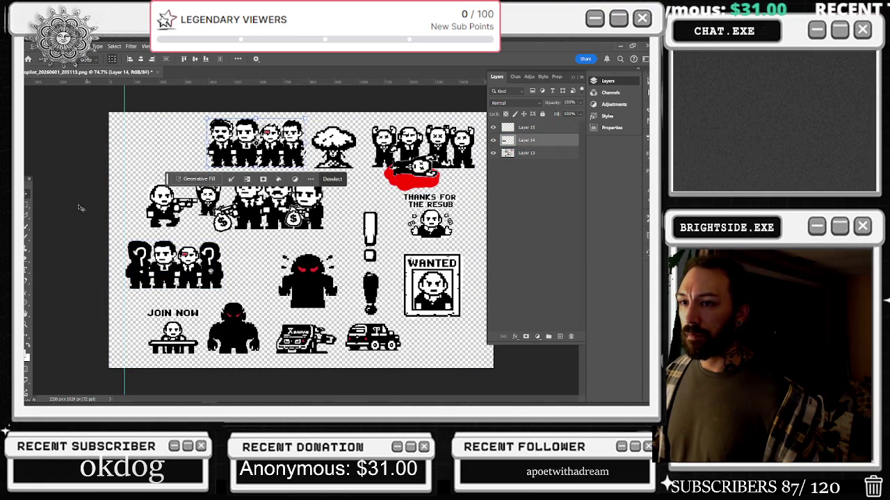
left_click_drag(136, 258, 139, 242)
key("ctrl+z")
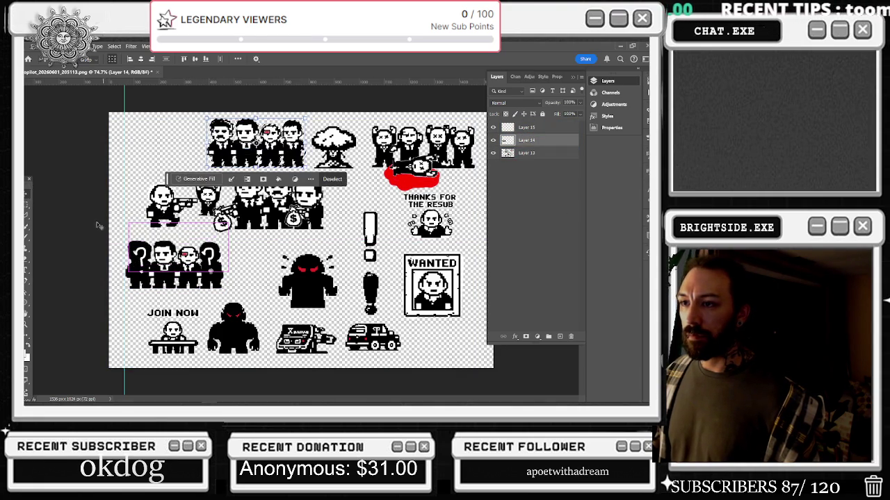
key("m")
key("ctrl+d")
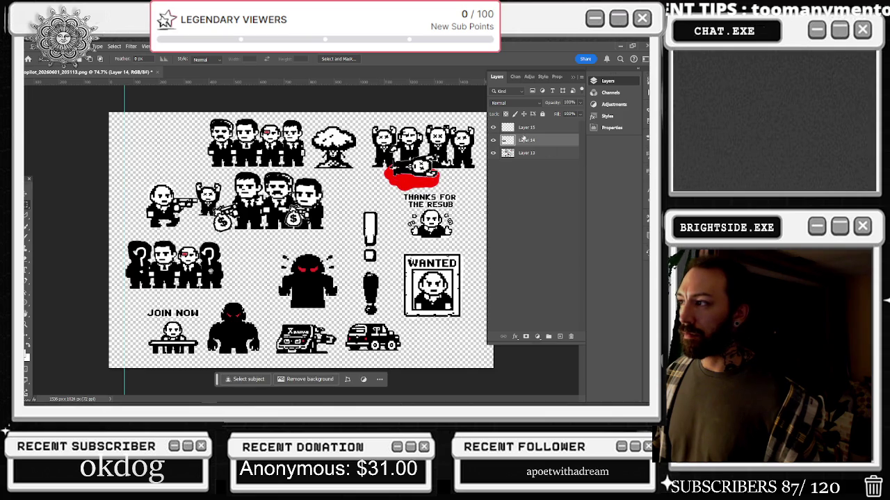
key("v")
left_click_drag(209, 276, 189, 157)
key("ctrl+t")
left_click_drag(205, 117, 187, 133)
key("Return")
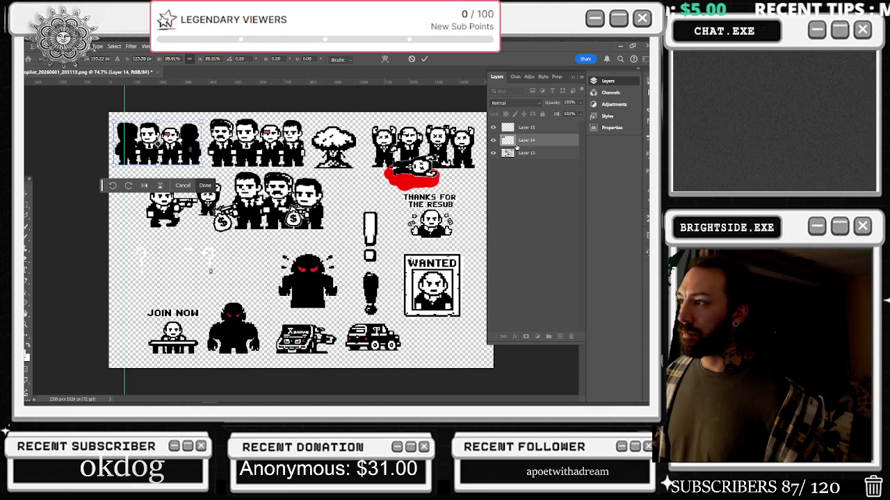
- Position Layer 15 in the top-left row, scaled to about 90% by 84% and nudged down
left_click(526, 127)
mouse_move(173, 261)
left_mouse_down()
mouse_move(212, 136)
mouse_move(197, 123)
left_mouse_up()
key("ctrl+t")
key("Down")
key("Down")
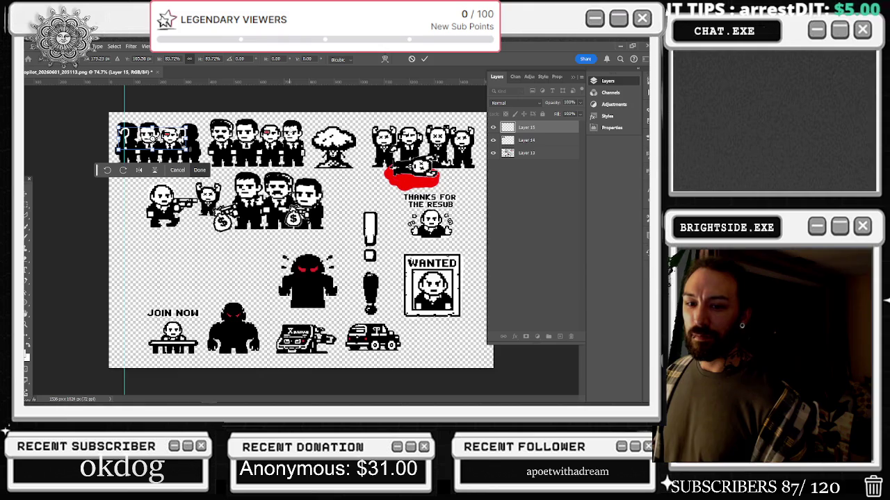
key("Down")
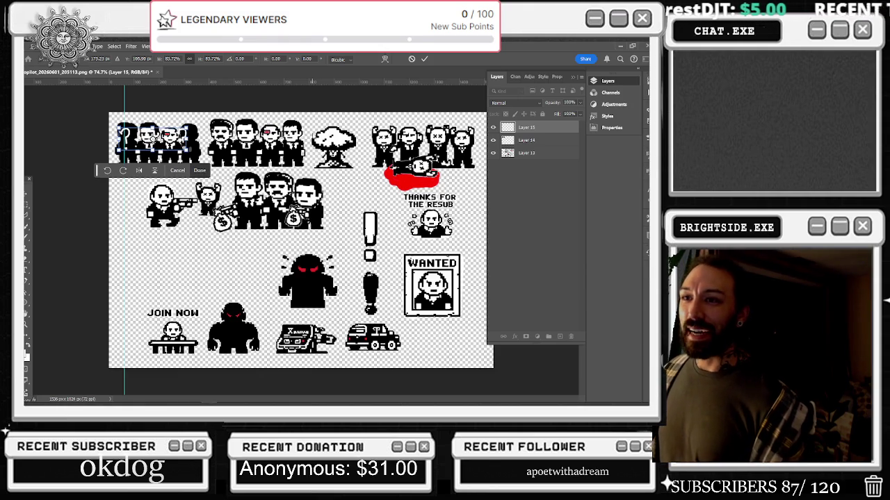
scroll(177, 143, "up", 2)
scroll(177, 142, "up", 1)
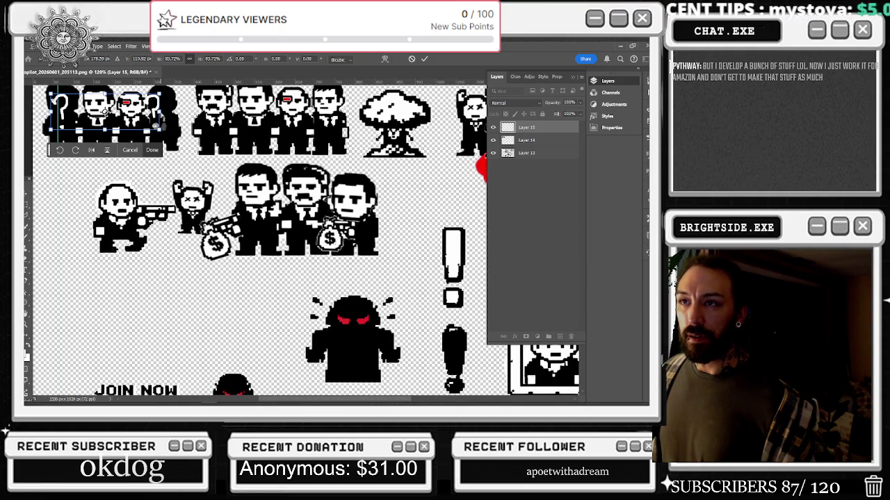
left_click_drag(161, 113, 167, 113)
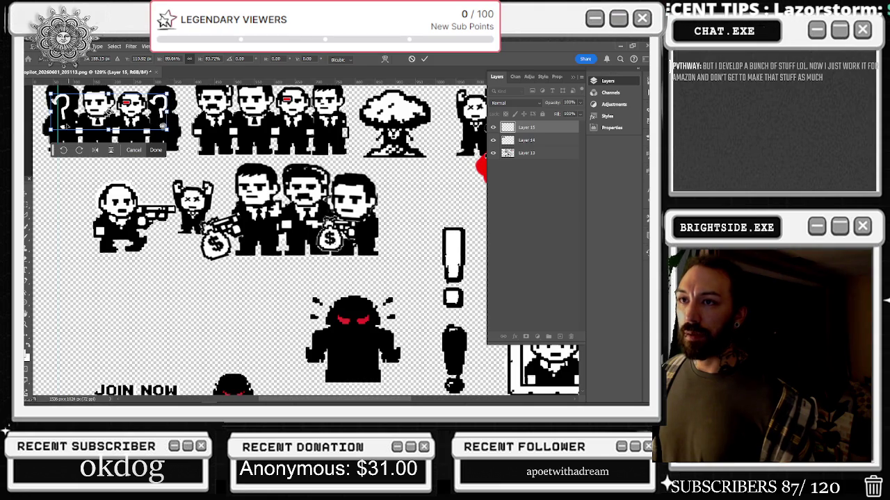
scroll(273, 142, "down", 2)
scroll(273, 141, "down", 2)
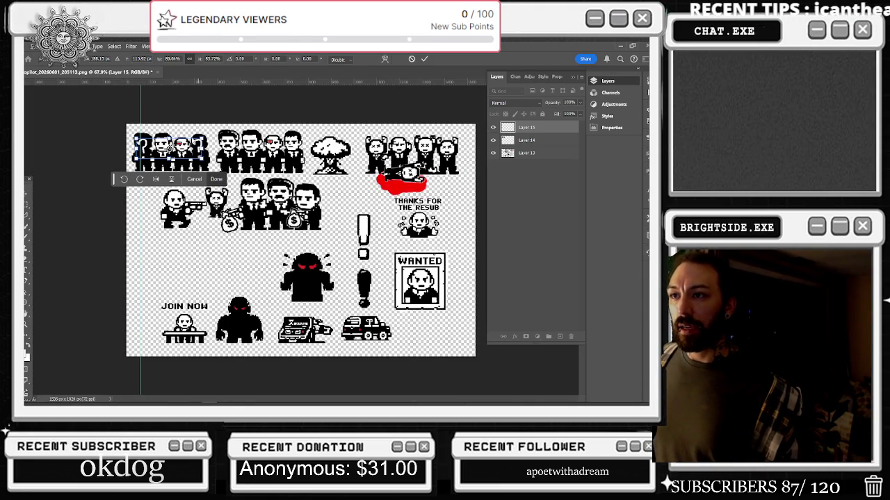
scroll(303, 267, "up", 1)
key("Return")
left_click(257, 210)
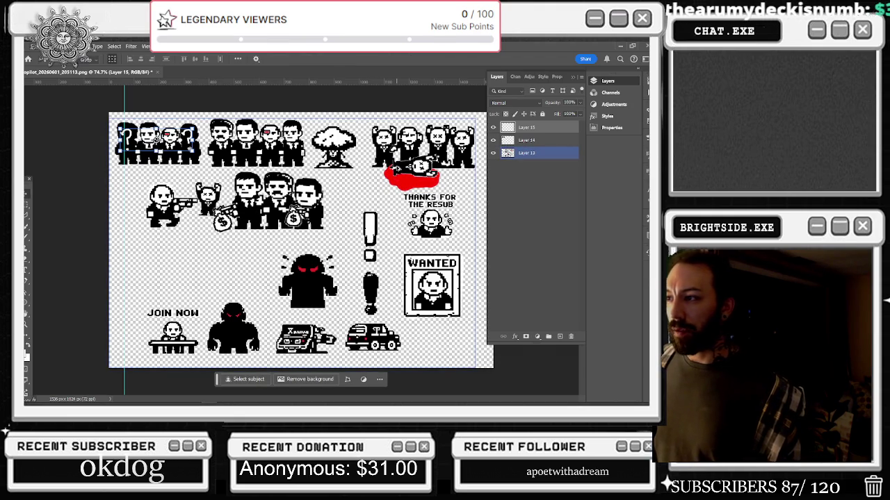
scroll(354, 218, "up", 1)
scroll(354, 218, "down", 2)
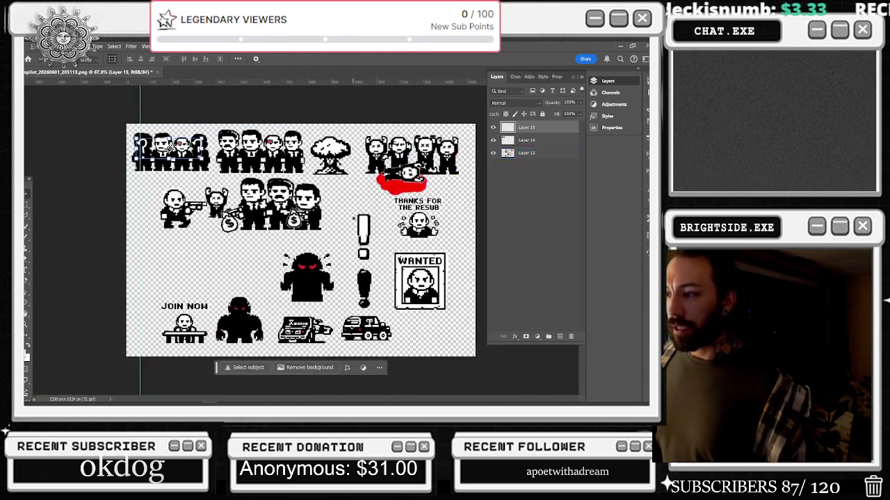
- Paste a copy of the question-mark group at the third row's left, resized to about 103%
left_click(507, 152, "ctrl")
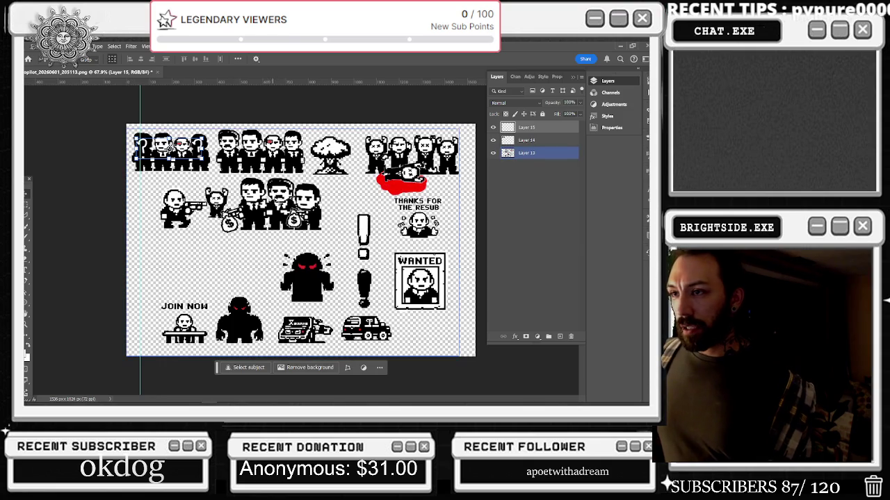
left_click(526, 140)
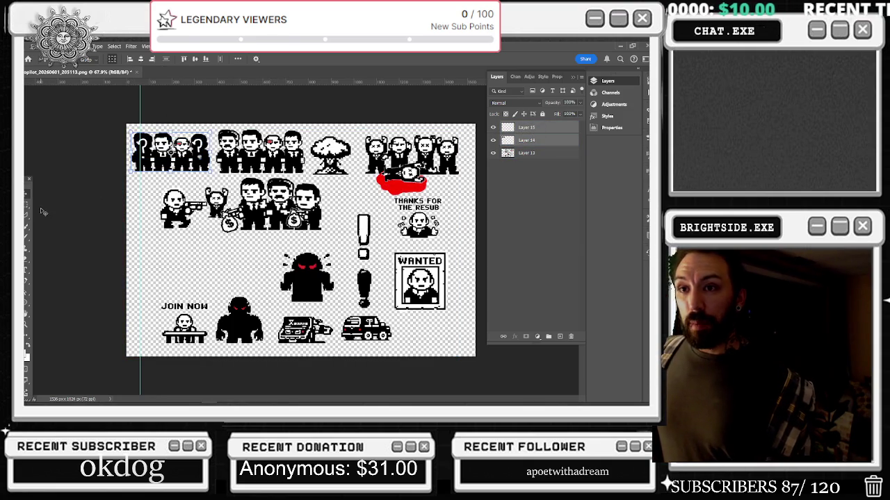
key("ctrl+v")
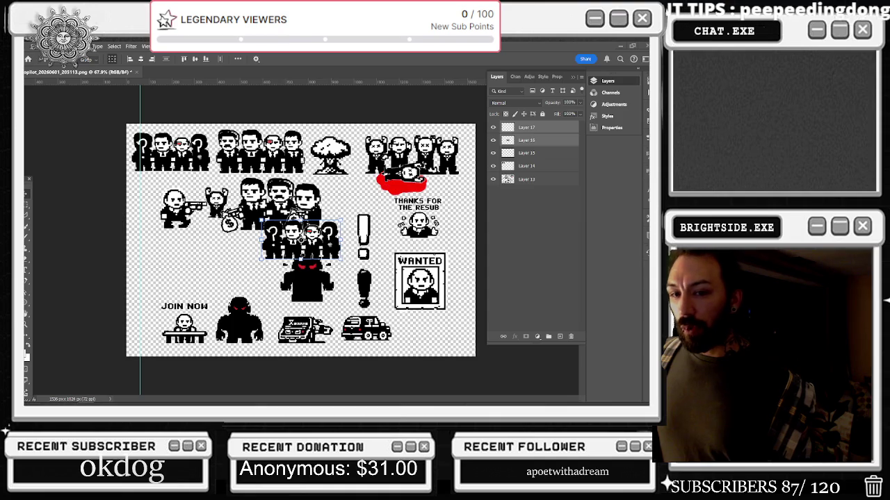
mouse_move(301, 239)
left_mouse_down()
mouse_move(265, 242)
mouse_move(176, 273)
mouse_move(251, 237)
left_mouse_up()
key("ctrl+t")
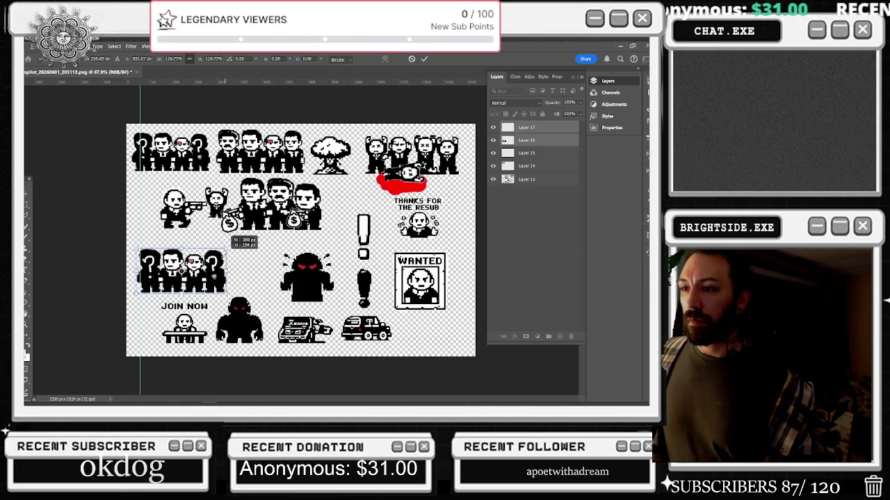
mouse_move(187, 267)
left_mouse_down()
mouse_move(205, 153)
mouse_move(198, 263)
mouse_move(211, 244)
mouse_move(180, 264)
left_mouse_up()
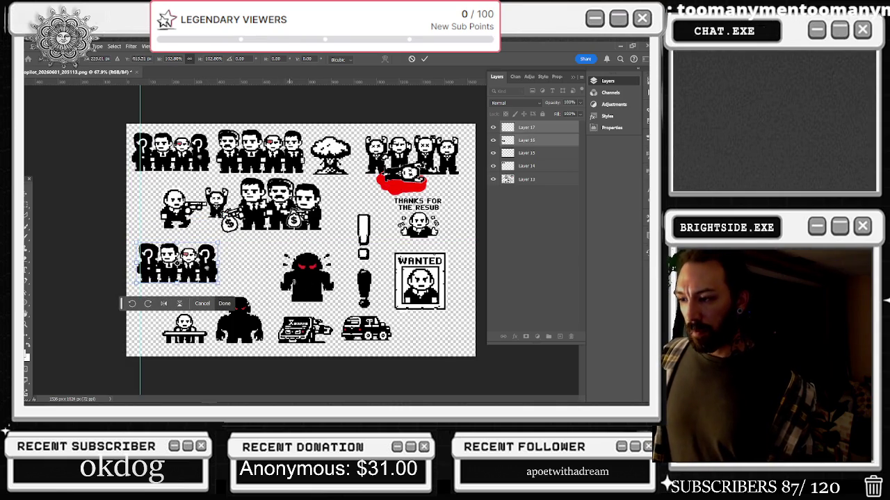
left_click(528, 179)
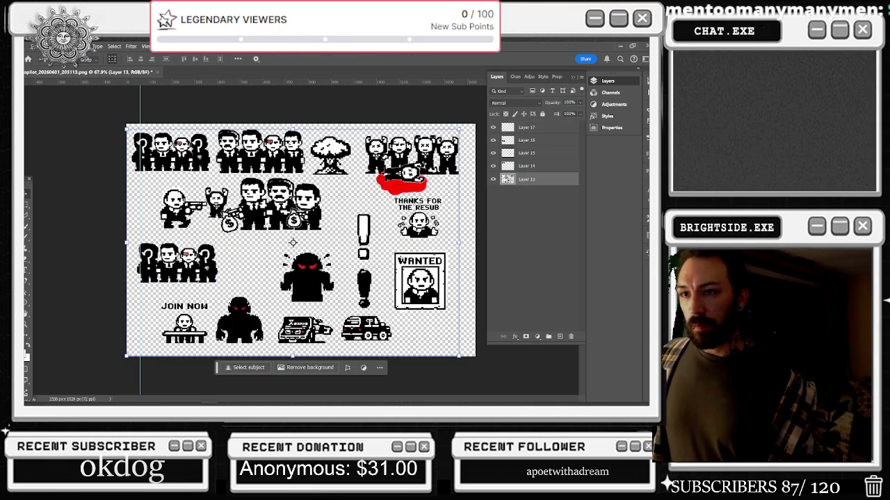
- Shift the two vehicles to the right
key("m")
mouse_move(274, 312)
left_mouse_down()
mouse_move(334, 324)
mouse_move(393, 352)
left_mouse_up()
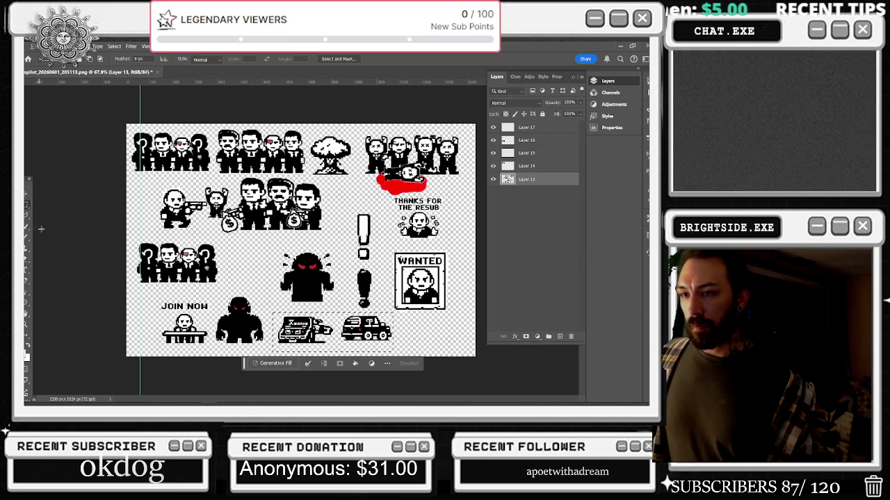
key("v")
left_click_drag(368, 320, 438, 319)
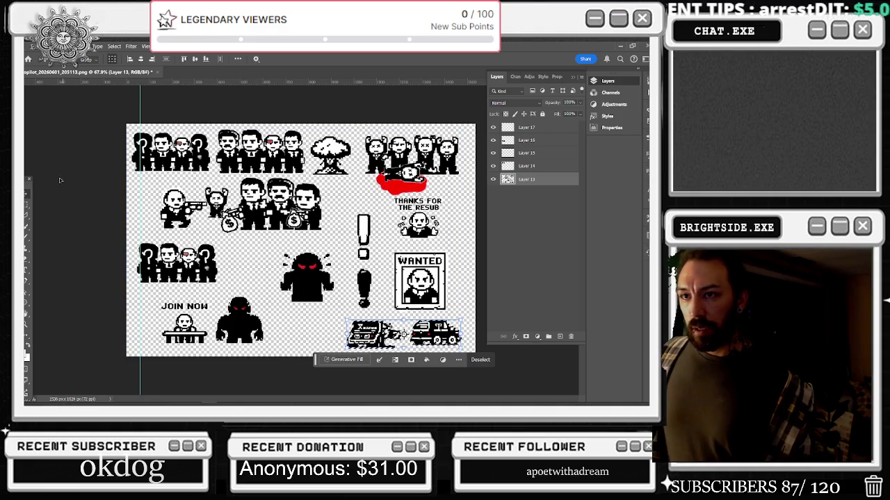
- Select both dark hooded figures together and move them up and to the right
key("m")
mouse_move(265, 292)
left_mouse_down()
mouse_move(211, 346)
mouse_move(327, 346)
left_mouse_up()
key("v")
left_click_drag(321, 311, 313, 320)
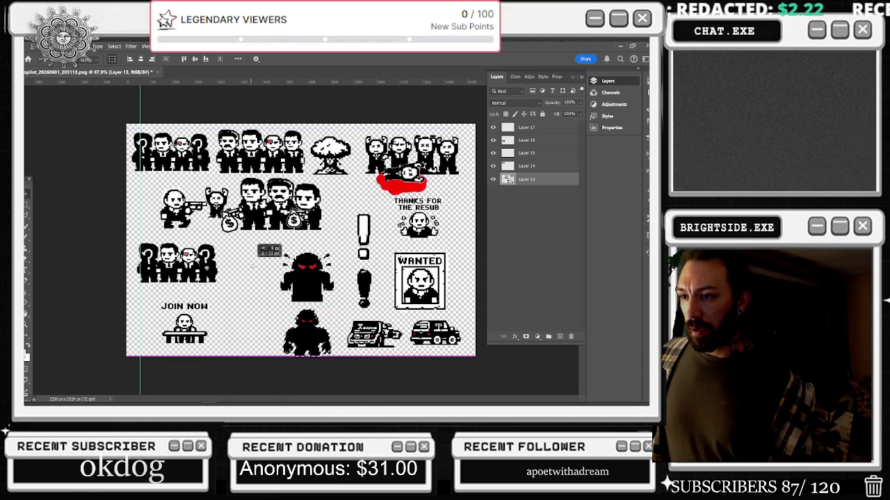
key("m")
left_click(303, 328)
mouse_move(318, 325)
left_mouse_down()
mouse_move(335, 355)
mouse_move(324, 345)
left_mouse_up()
mouse_move(272, 247)
left_mouse_down()
mouse_move(339, 290)
mouse_move(339, 354)
left_mouse_up()
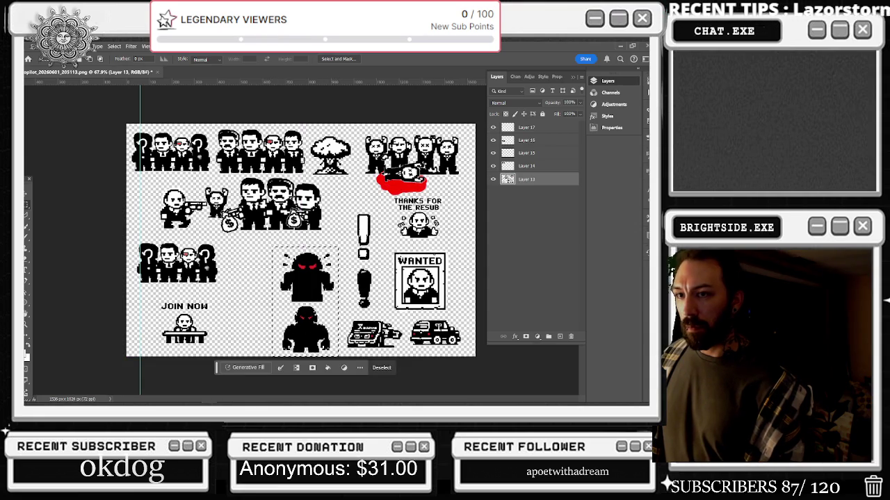
key("v")
left_click_drag(309, 277, 316, 264)
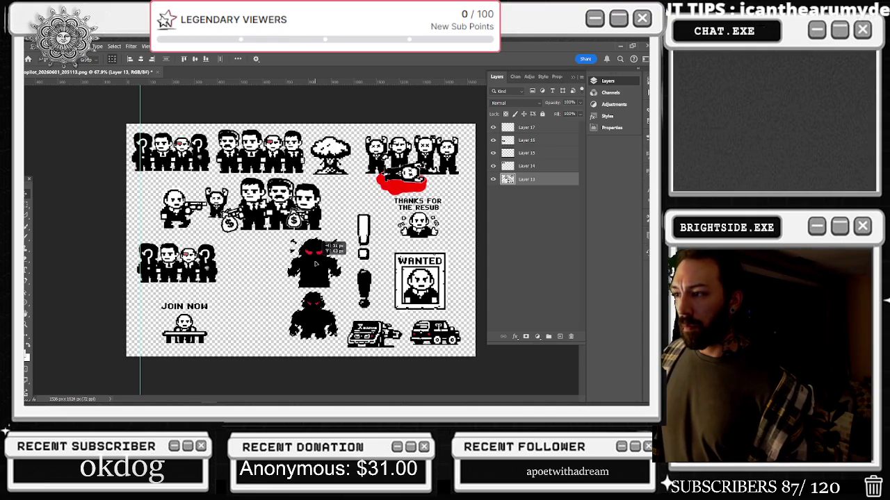
left_click_drag(315, 263, 315, 263)
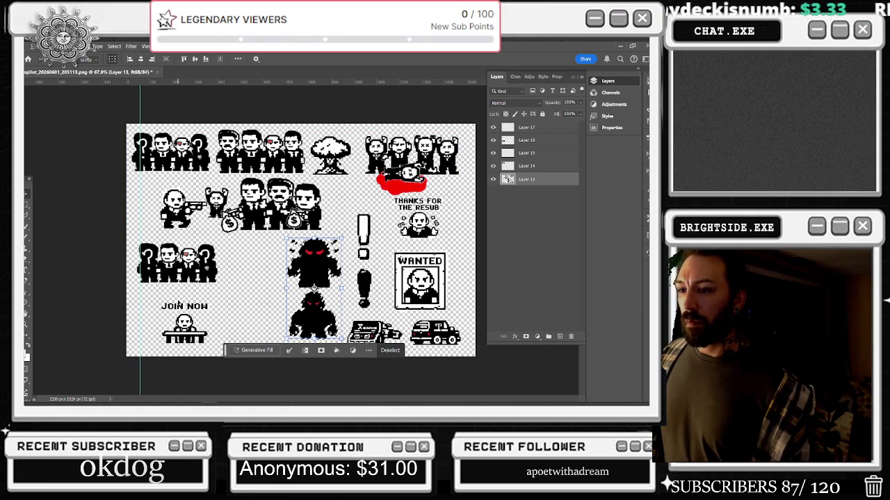
- Move the JOIN NOW desk scene right and enlarge it to about 125.5%
key("m")
left_click_drag(150, 297, 221, 346)
left_click(28, 197)
mouse_move(203, 316)
left_mouse_down()
mouse_move(284, 323)
mouse_move(229, 298)
mouse_move(278, 295)
left_mouse_up()
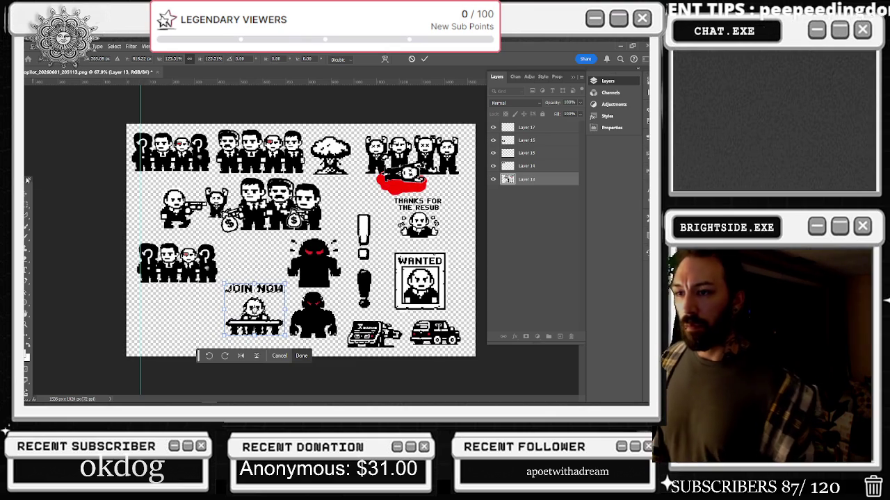
key("Return")
left_click(523, 166)
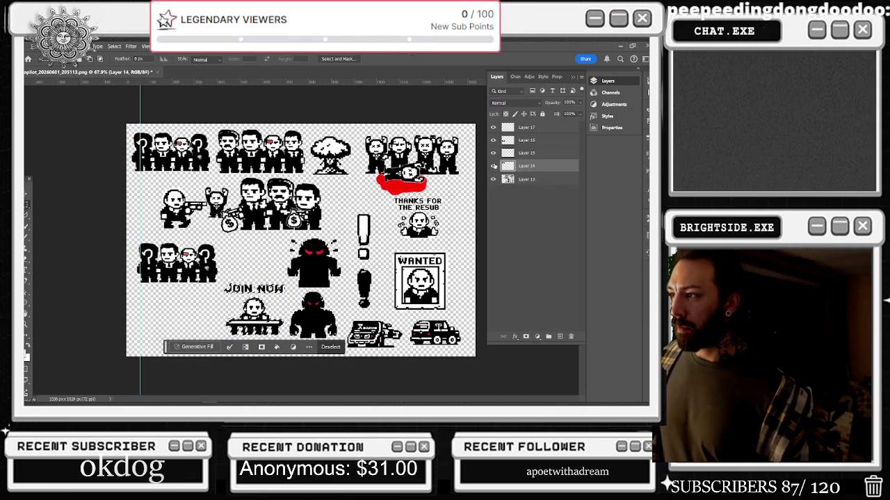
- Place a copy of Layer 16's question-mark group in the bottom-left row
left_click(527, 139)
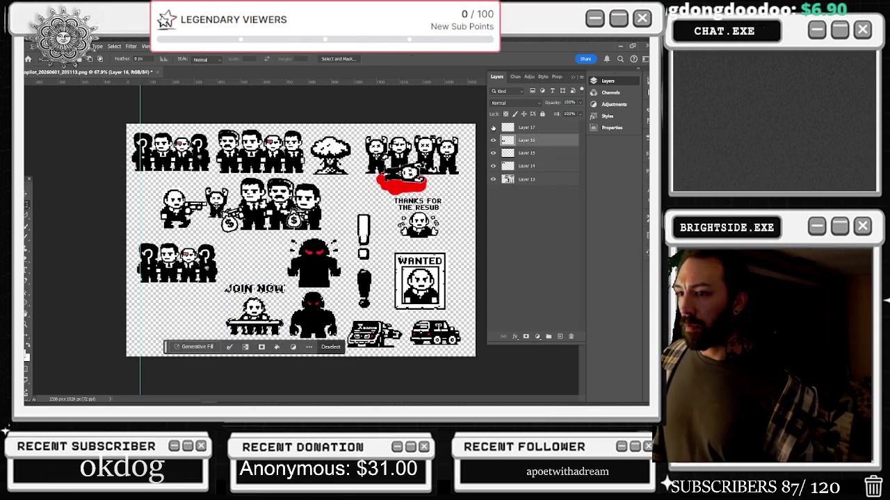
key("ctrl+c")
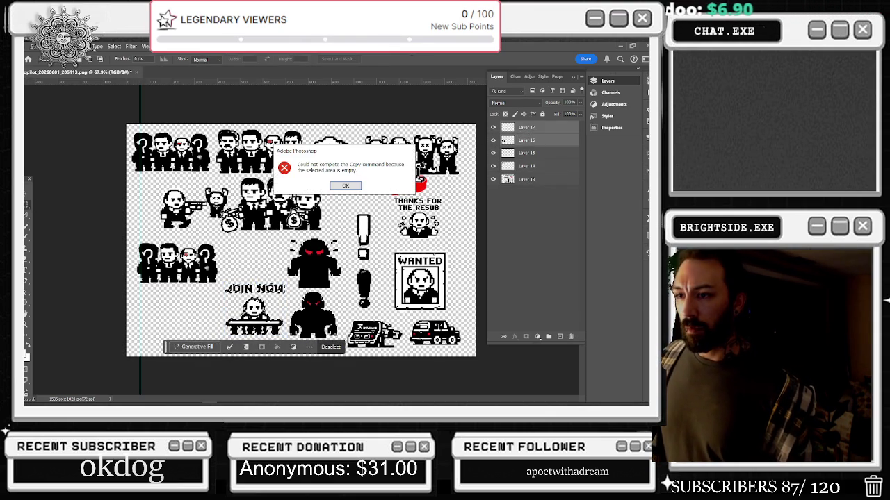
key("Return")
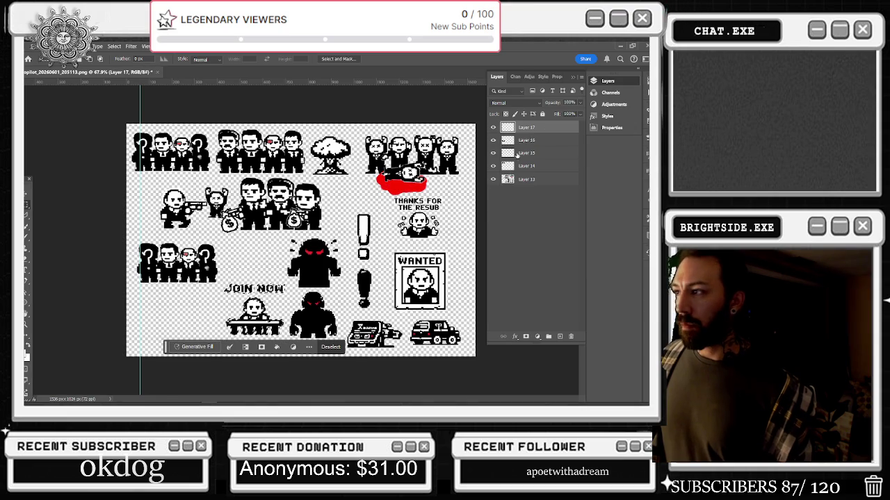
key("ctrl+d")
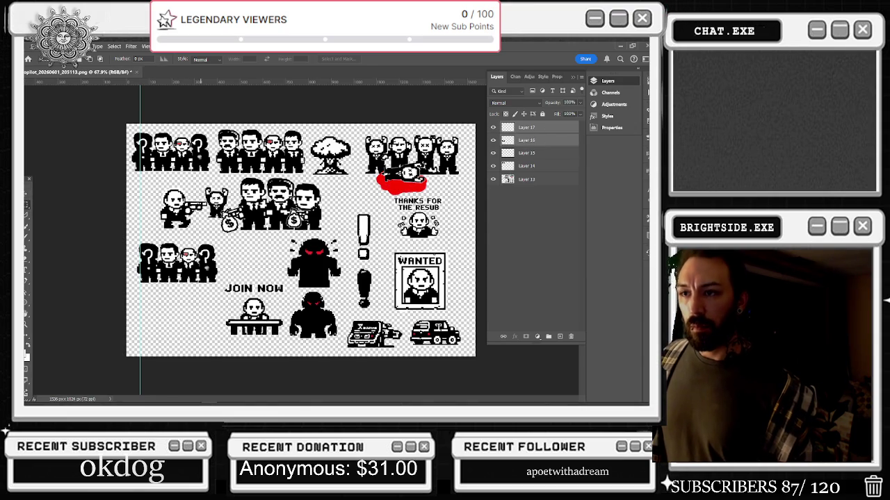
mouse_move(159, 238)
left_mouse_down()
mouse_move(277, 218)
mouse_move(164, 298)
left_mouse_up()
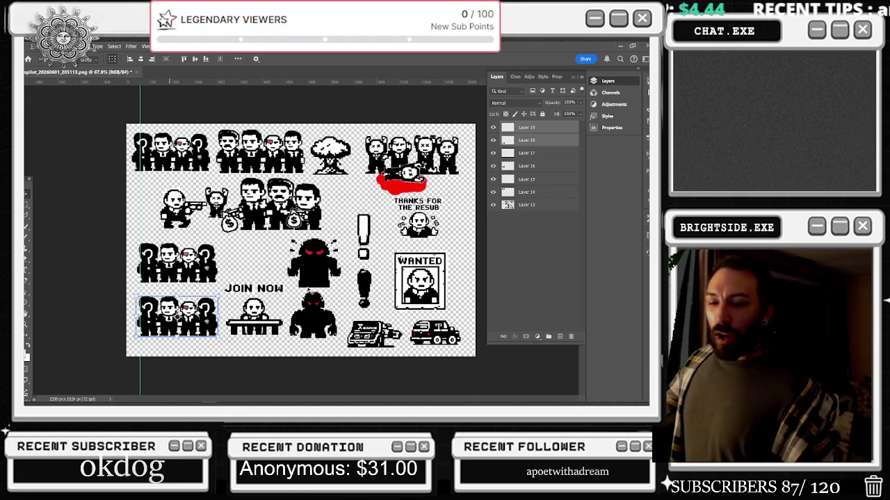
scroll(268, 279, "up", 2)
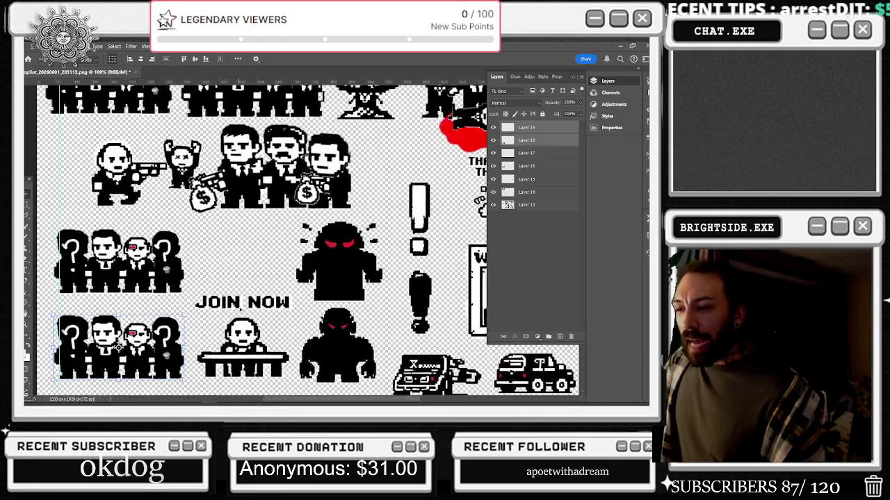
scroll(252, 291, "down", 1)
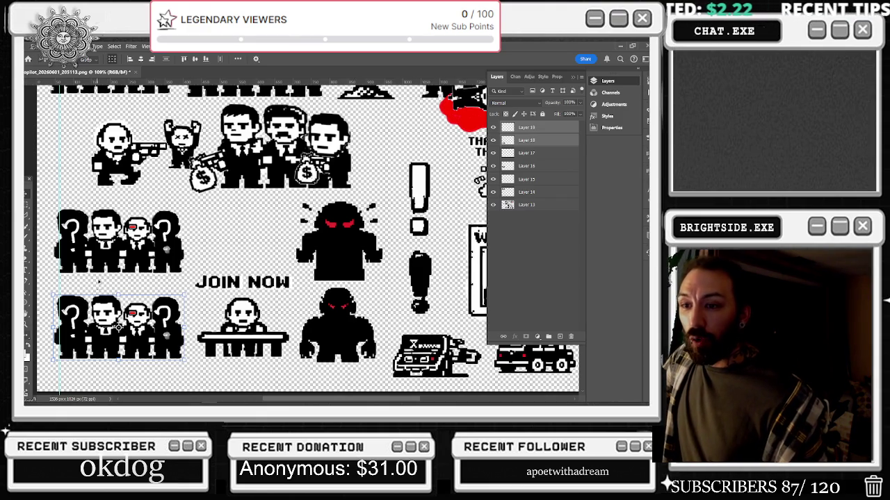
- Check Layer 18's contents, make it the active layer, and zoom in on the lower group
left_click(493, 140)
left_click(492, 139)
left_click(533, 141)
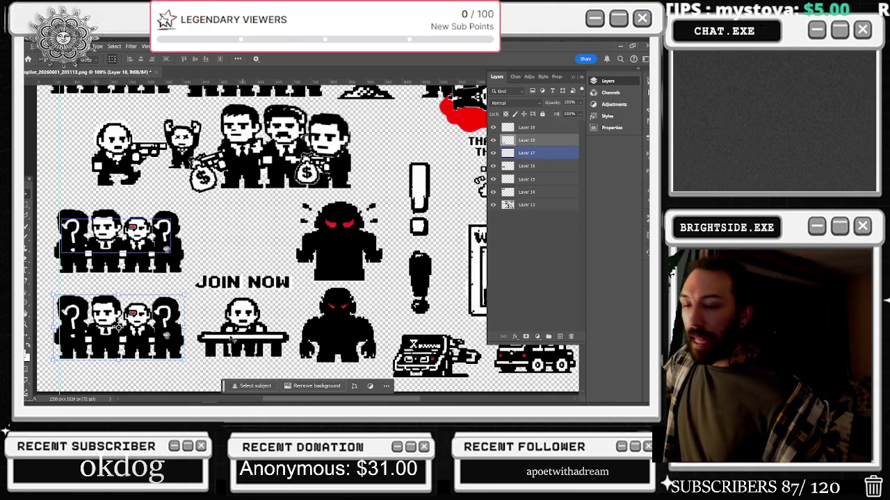
scroll(138, 323, "up", 3)
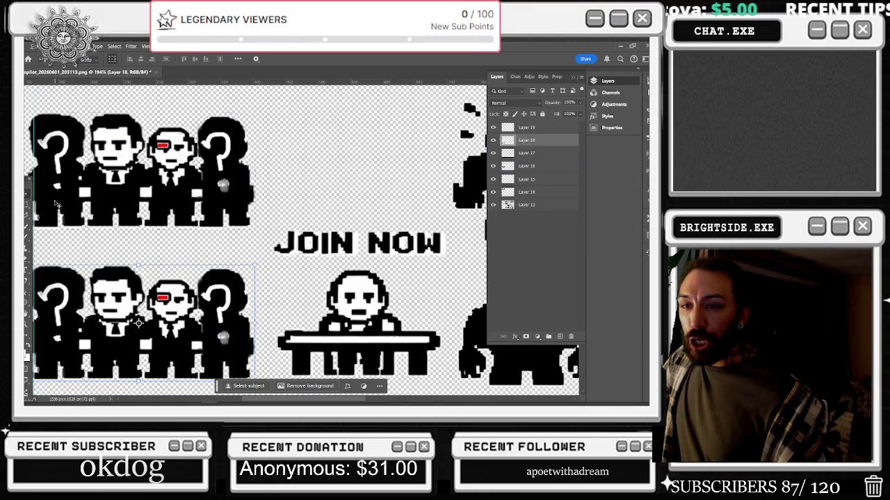
left_click(28, 236)
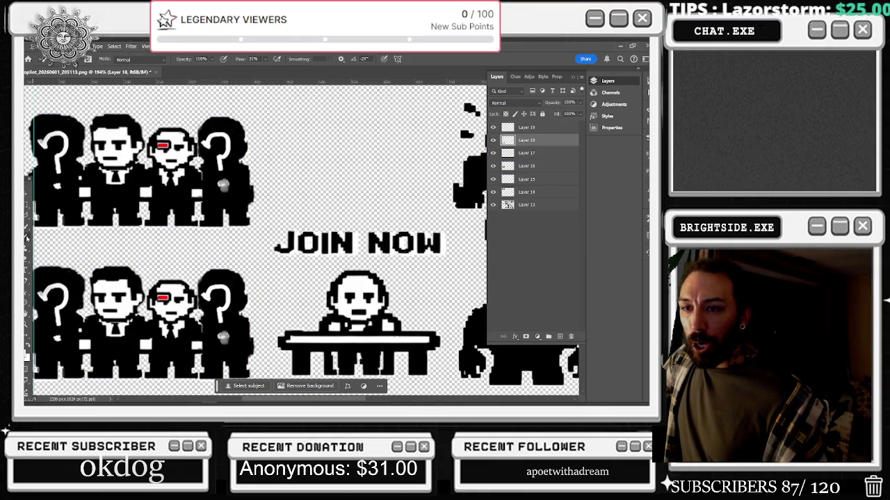
- Paint the second figure's face black on Layer 18, then draw a white question mark on Layer 19
scroll(66, 310, "up", 2)
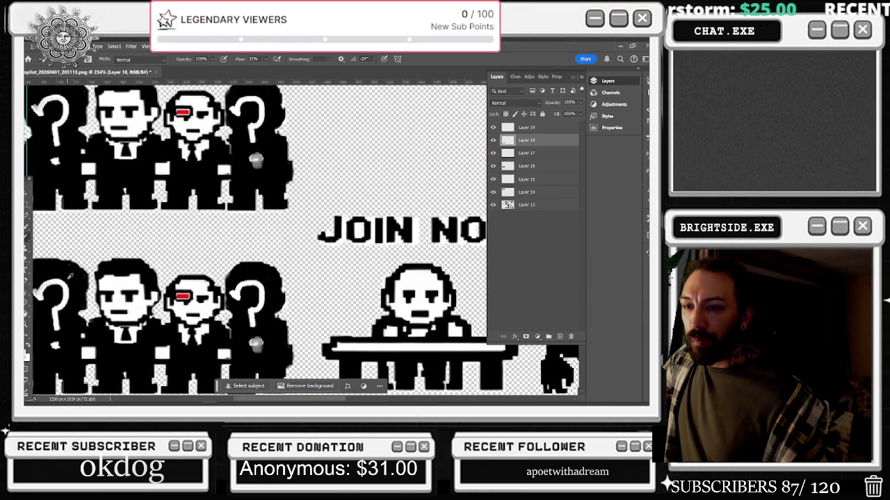
mouse_move(110, 292)
left_mouse_down()
mouse_move(113, 304)
mouse_move(144, 285)
mouse_move(147, 297)
mouse_move(133, 324)
mouse_move(144, 315)
mouse_move(123, 324)
mouse_move(130, 339)
mouse_move(109, 327)
mouse_move(109, 292)
mouse_move(125, 278)
mouse_move(116, 284)
left_mouse_up()
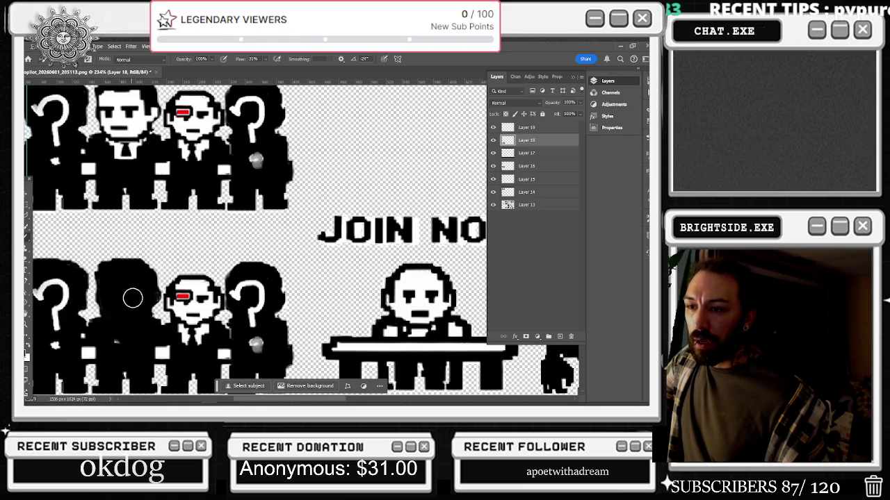
scroll(128, 331, "down", 2)
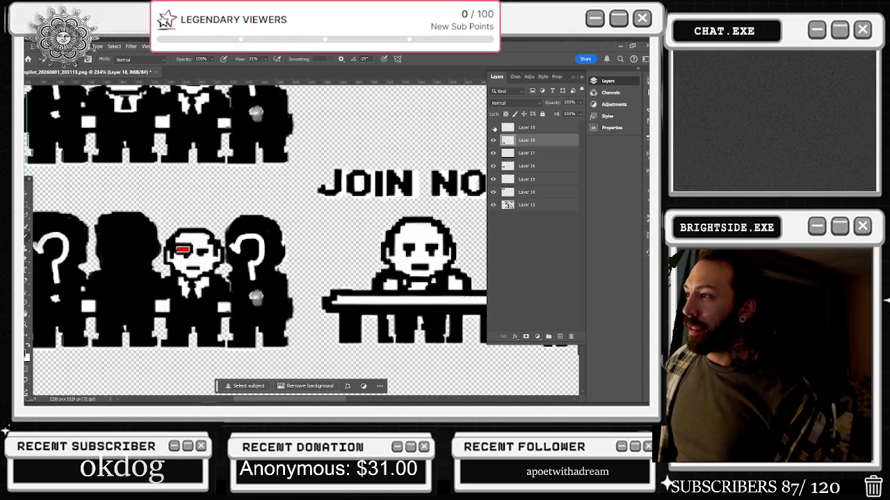
left_click(548, 130)
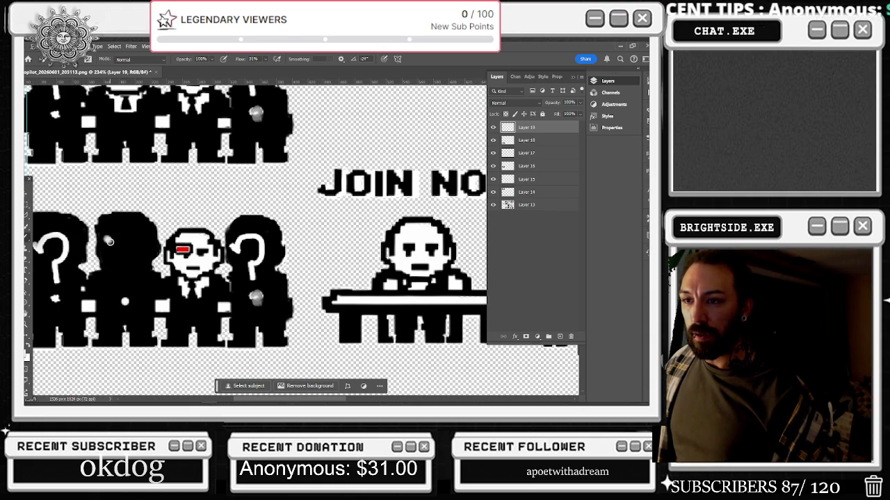
mouse_move(122, 229)
left_mouse_down()
mouse_move(137, 248)
mouse_move(128, 263)
left_mouse_up()
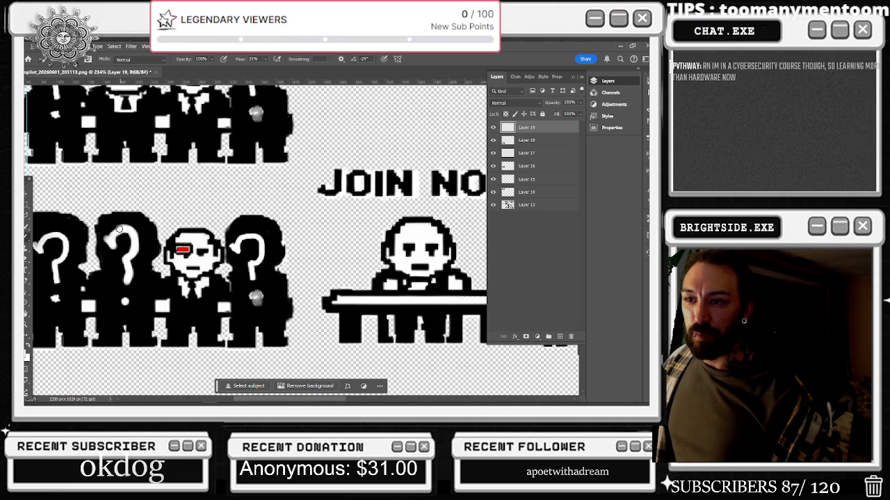
scroll(206, 192, "down", 3)
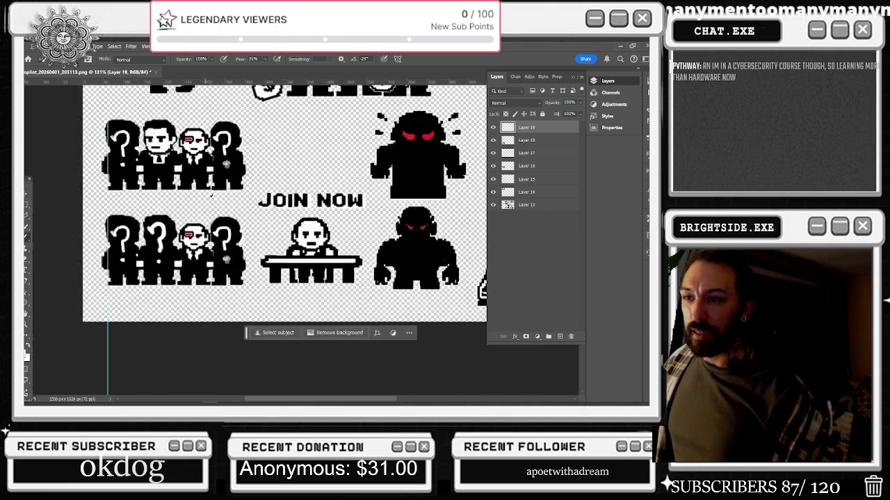
- Marquee the area around JOIN NOW and nudge the Layer 13 sheet slightly down
scroll(249, 190, "down", 2)
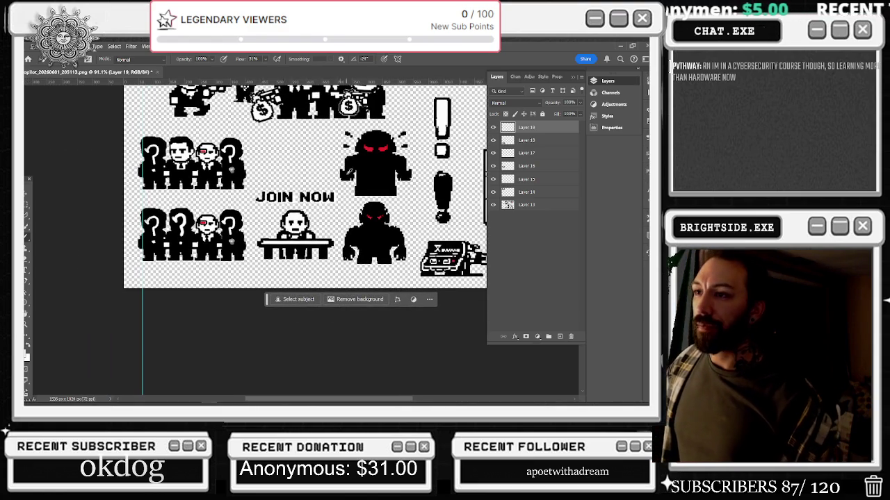
scroll(339, 141, "up", 1)
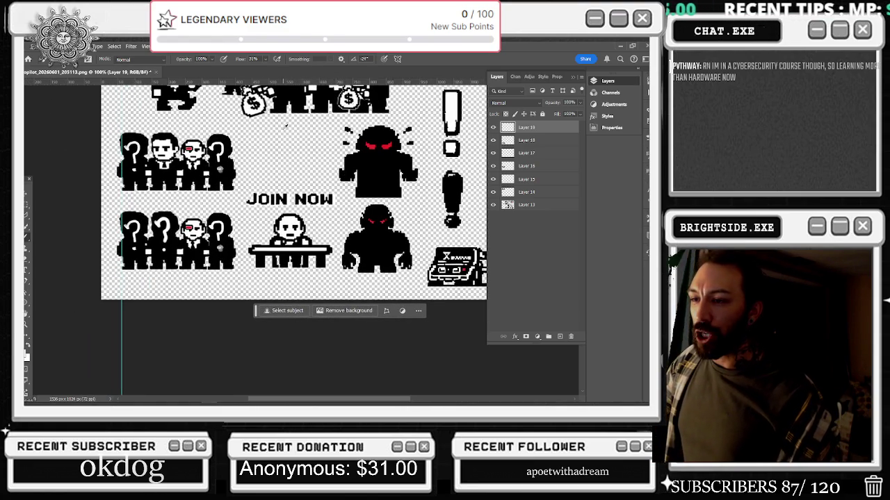
scroll(301, 136, "down", 1)
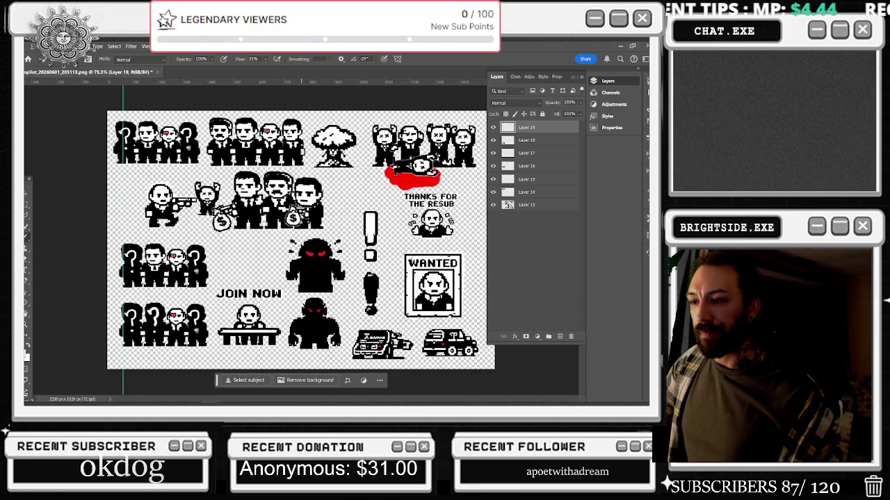
left_click(31, 206)
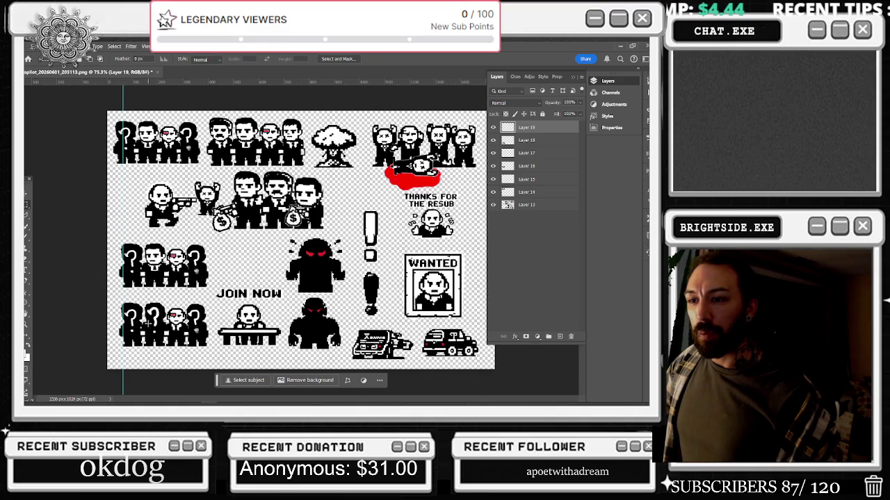
left_click_drag(231, 326, 281, 351)
mouse_move(213, 282)
left_mouse_down()
mouse_move(285, 299)
mouse_move(286, 280)
mouse_move(260, 292)
mouse_move(262, 303)
left_mouse_up()
key("v")
left_click(545, 211)
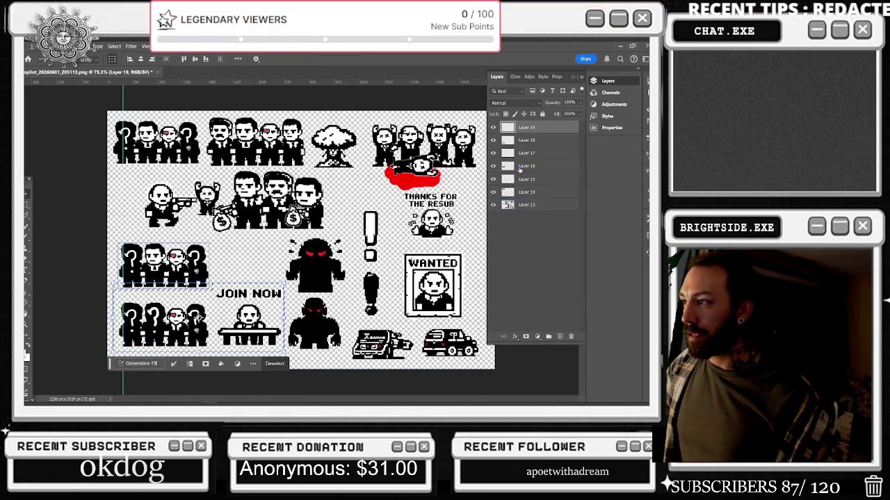
left_click(544, 205)
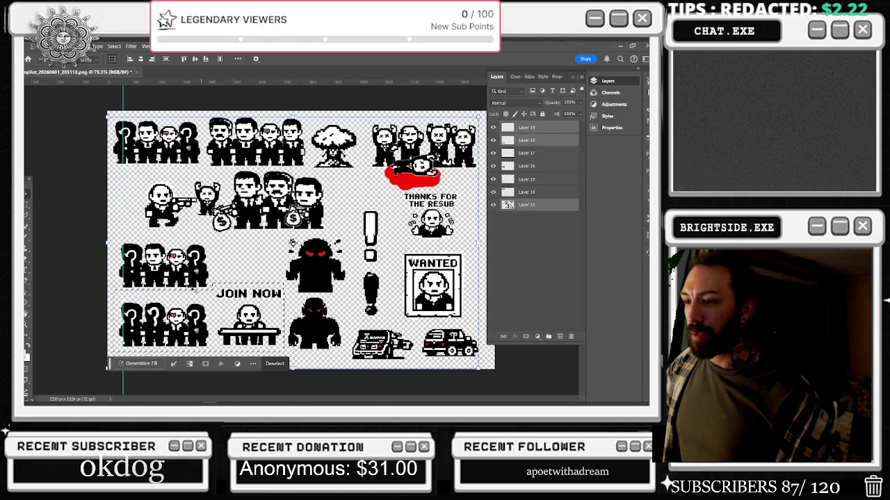
mouse_move(335, 251)
left_mouse_down()
mouse_move(330, 277)
mouse_move(324, 269)
left_mouse_up()
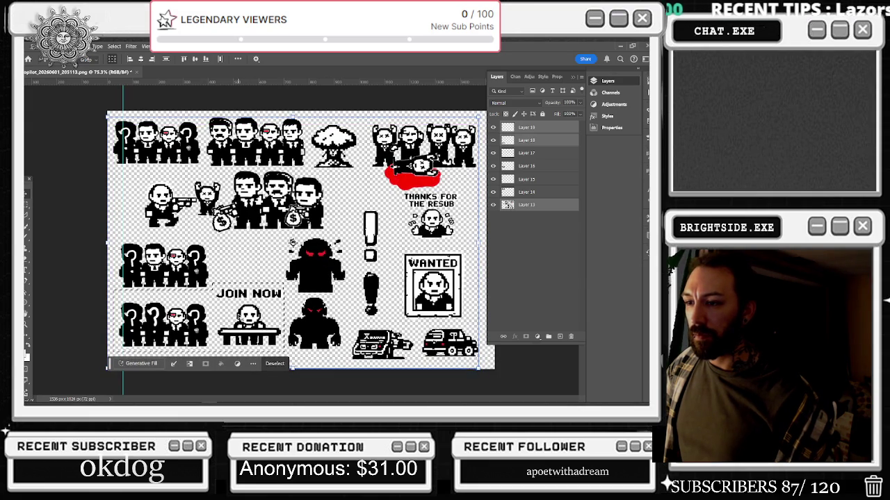
- Check Layer 15's question marks, then marquee the JOIN NOW sprite on Layer 13
left_click(528, 167)
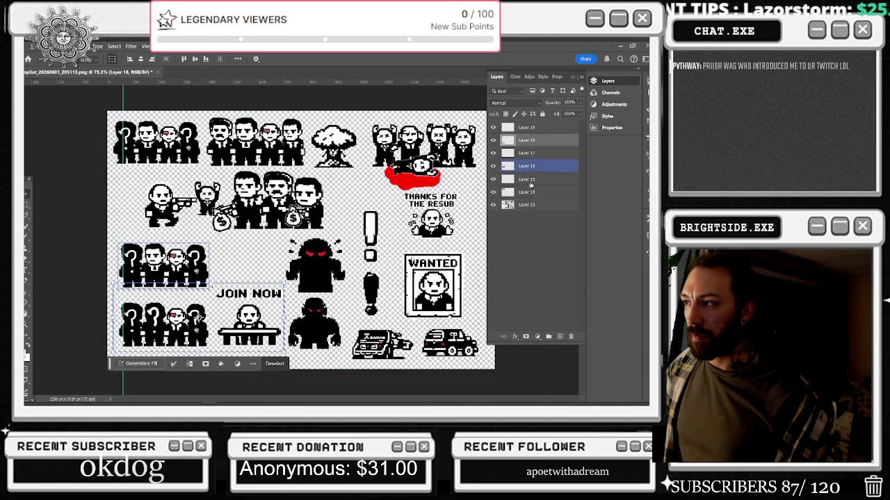
left_click(494, 179)
left_click(495, 180)
left_click(528, 205)
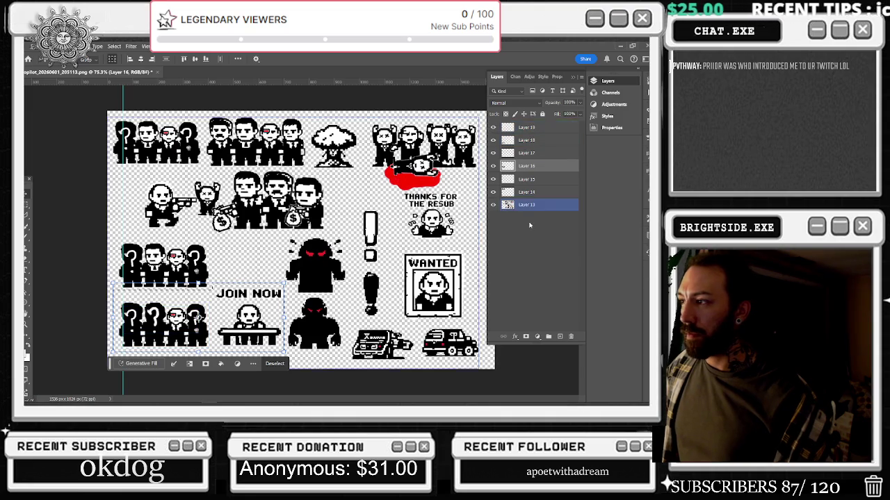
key("m")
left_click_drag(188, 256, 285, 358)
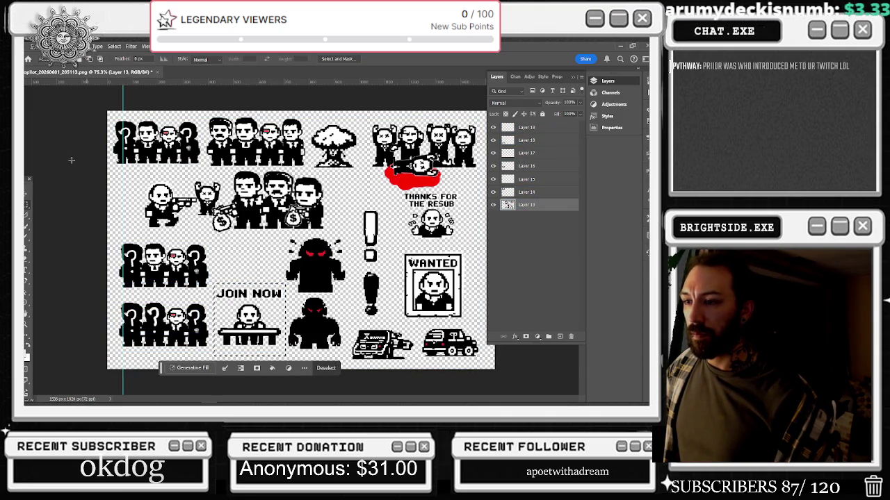
- Scale the selected JOIN NOW sprite down to about 80.53% with Free Transform
key("v")
key("ctrl+t")
mouse_move(285, 285)
left_mouse_down()
mouse_move(265, 299)
mouse_move(277, 296)
mouse_move(264, 312)
mouse_move(270, 317)
left_mouse_up()
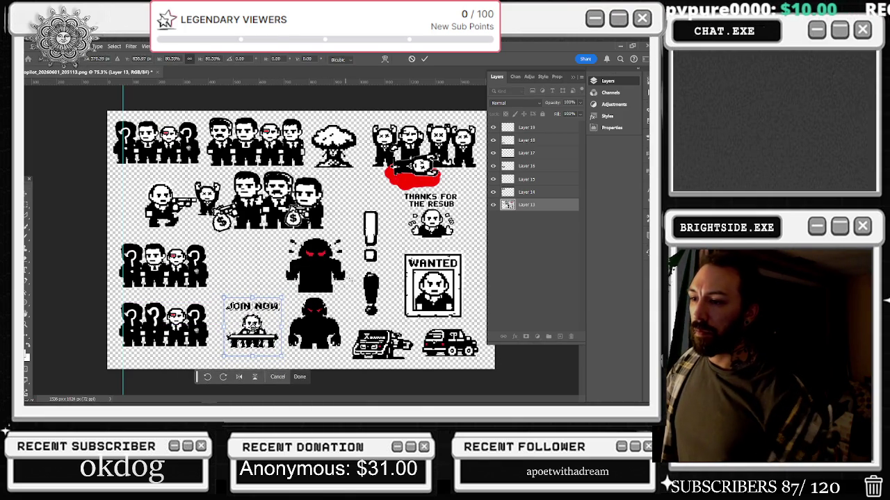
- Bring the YouTube browser window to the front and pause the video
key("alt+Tab")
left_click(261, 254)
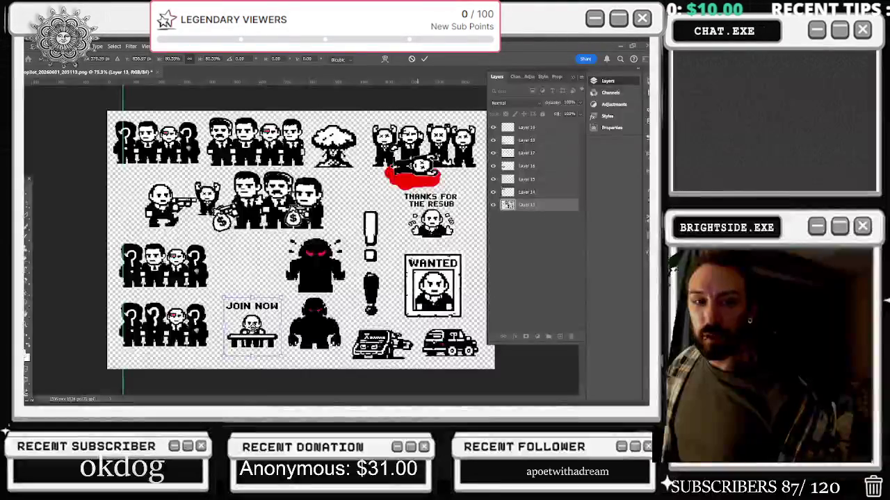
key("space")
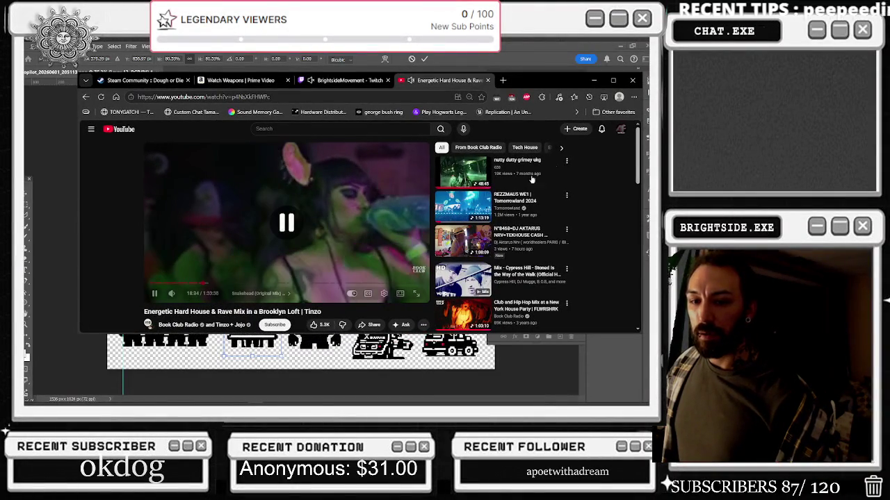
- Play Mt Eden Dubstep - Still Alive from the recommendations, then minimize the browser
scroll(549, 180, "down", 3)
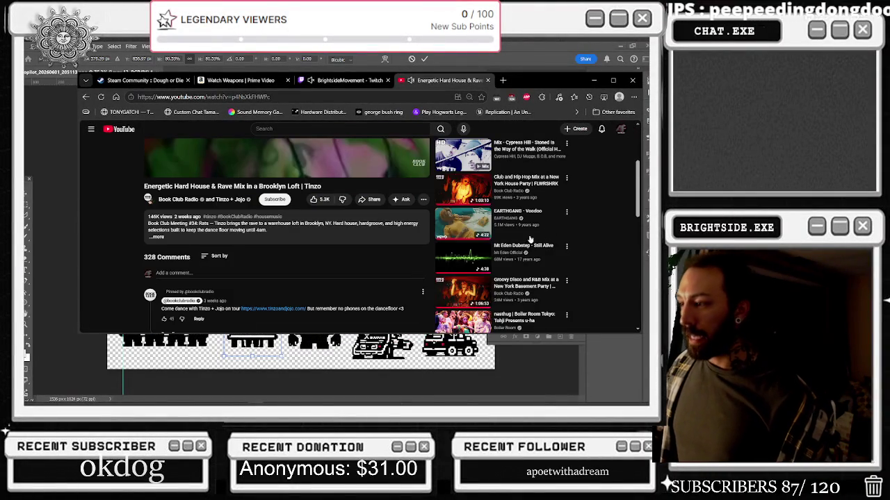
left_click(437, 265)
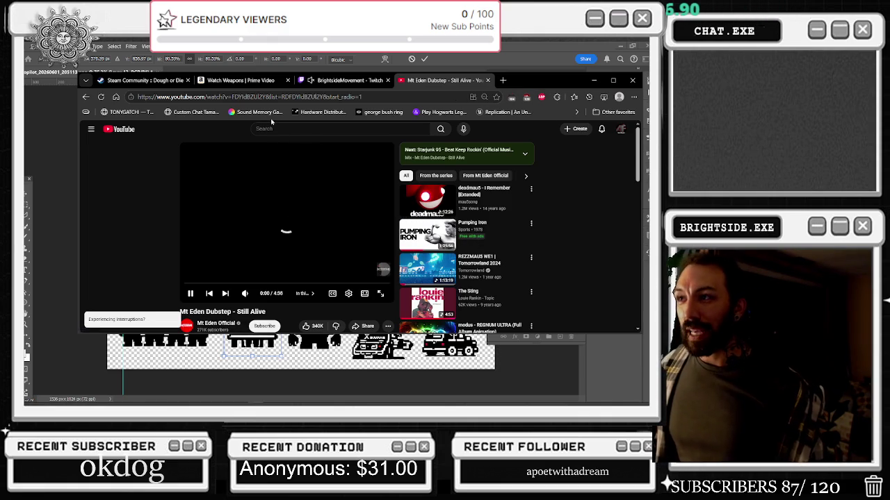
left_click(594, 80)
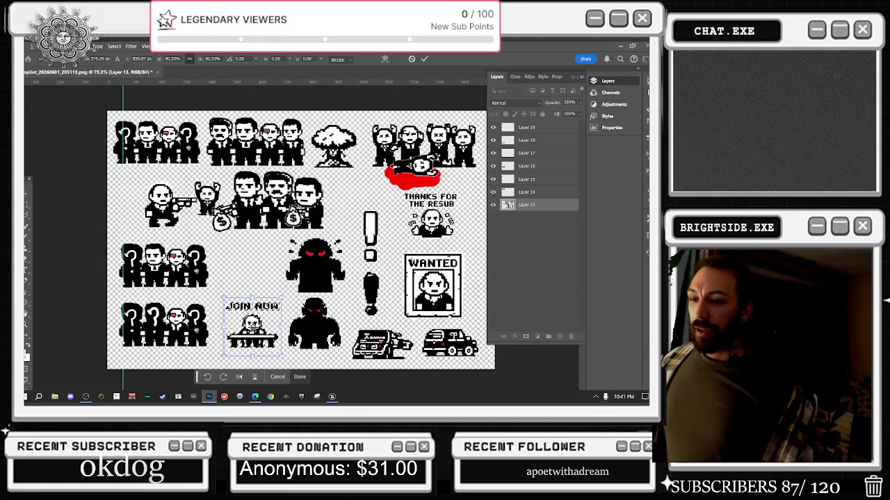
- Commit the JOIN NOW resize, zoom in on the sheet, then undo the resize
key("Return")
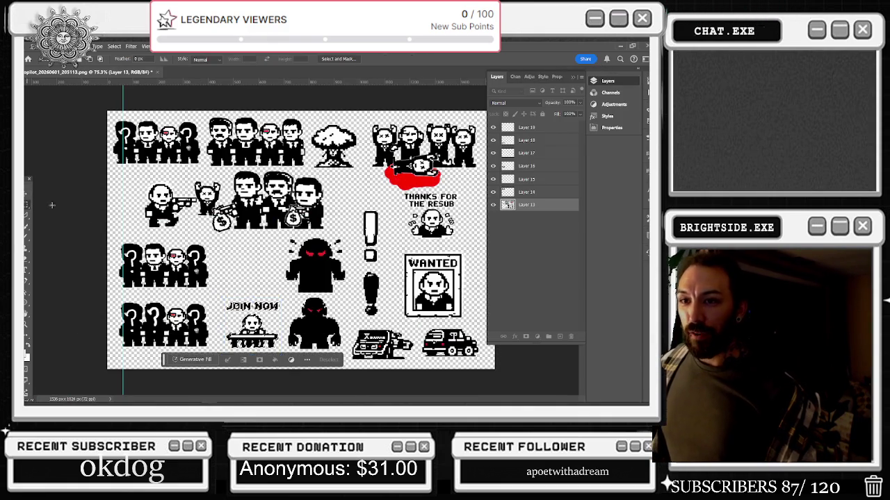
key("ctrl+plus")
scroll(299, 236, "down", 2)
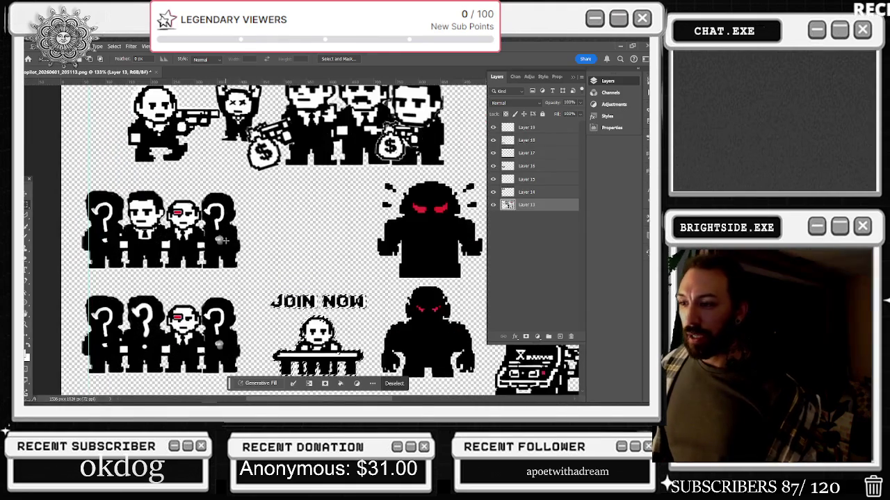
scroll(299, 236, "up", 2)
key("ctrl+z")
key("ctrl+z")
key("ctrl+z")
- Shift the red-eyed monster sprite slightly right with Free Transform and confirm its position
left_click_drag(334, 187, 416, 264)
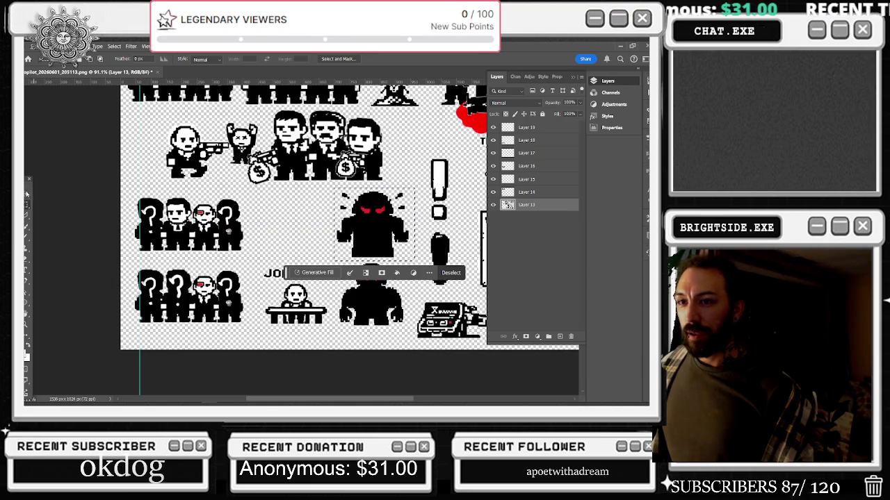
key("ctrl+t")
left_click_drag(387, 198, 408, 198)
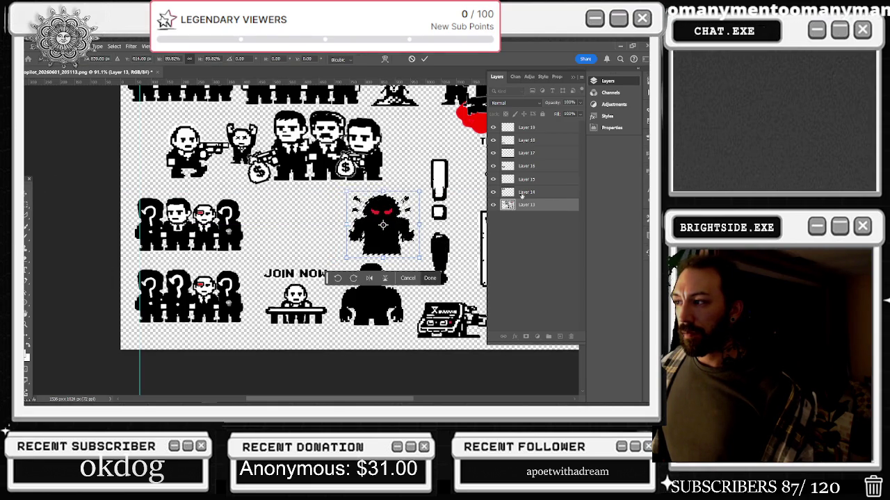
left_click(536, 191)
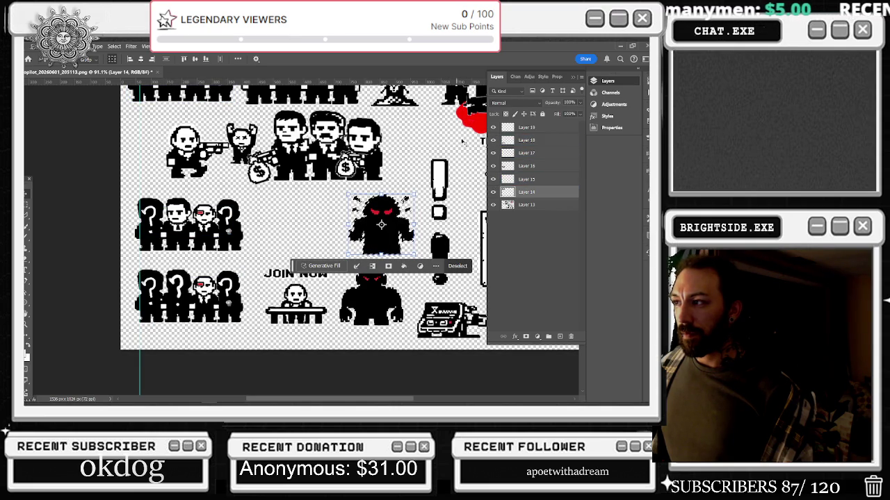
key("m")
left_click(381, 224)
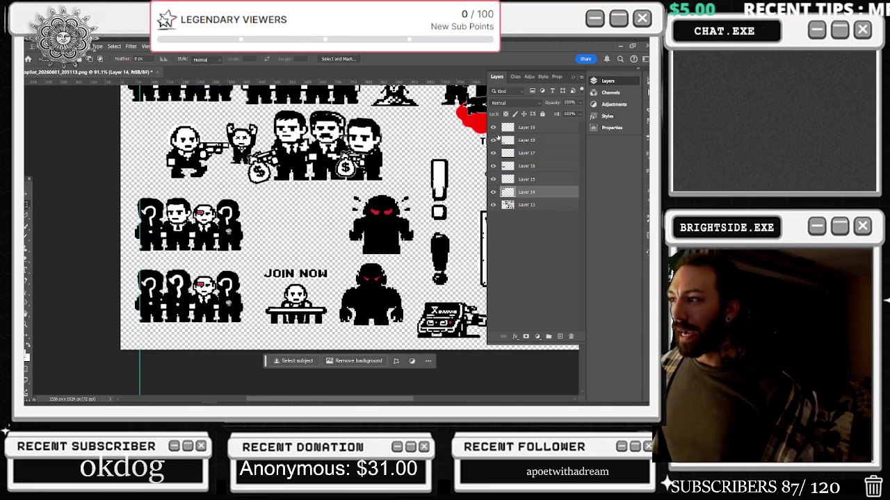
left_click(528, 140)
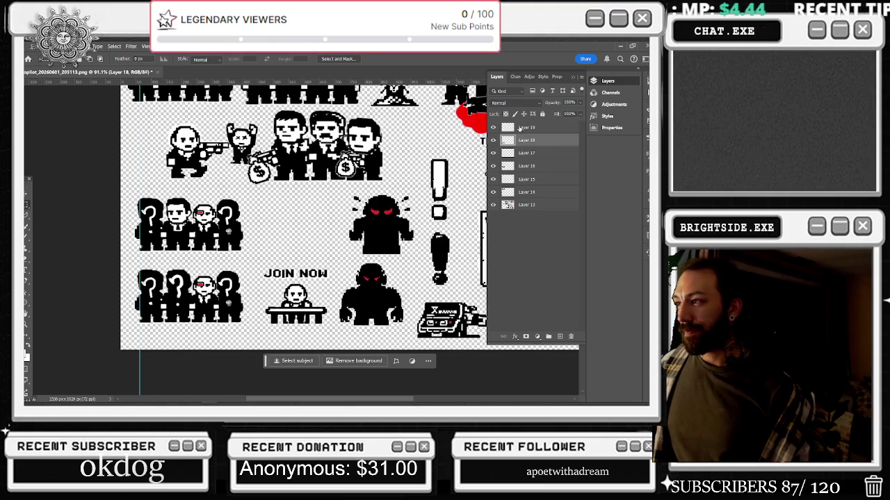
left_click(528, 127, "shift")
key("ctrl+j")
left_click(30, 193)
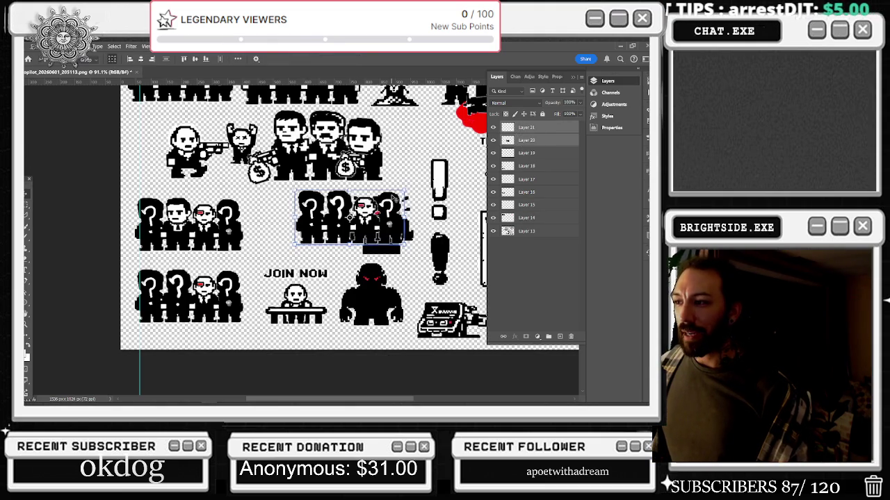
key("ctrl+z")
key("ctrl+z")
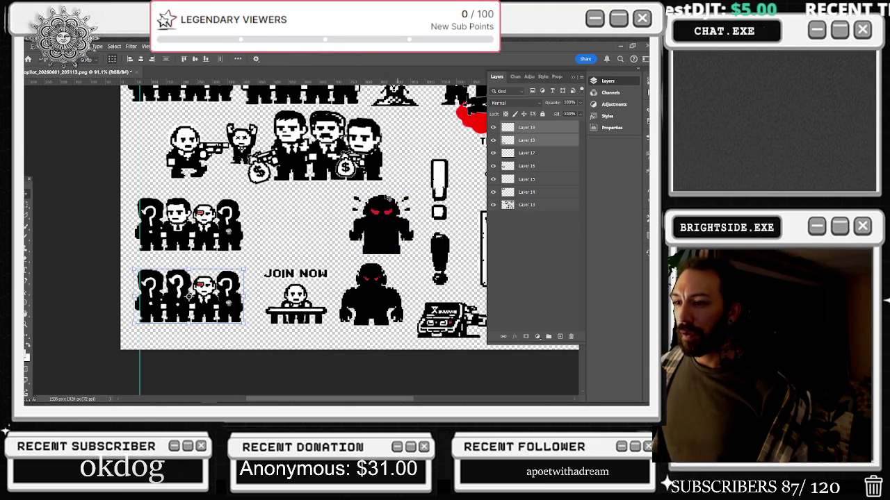
scroll(374, 200, "down", 3)
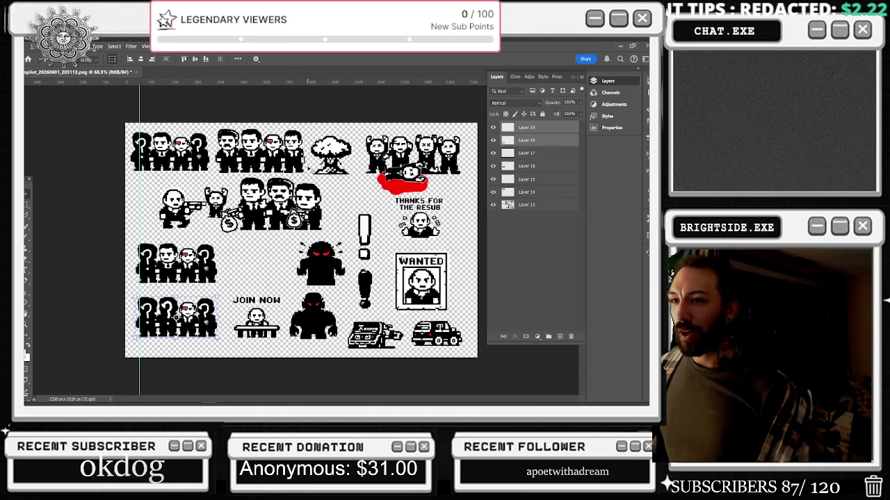
left_click(494, 192)
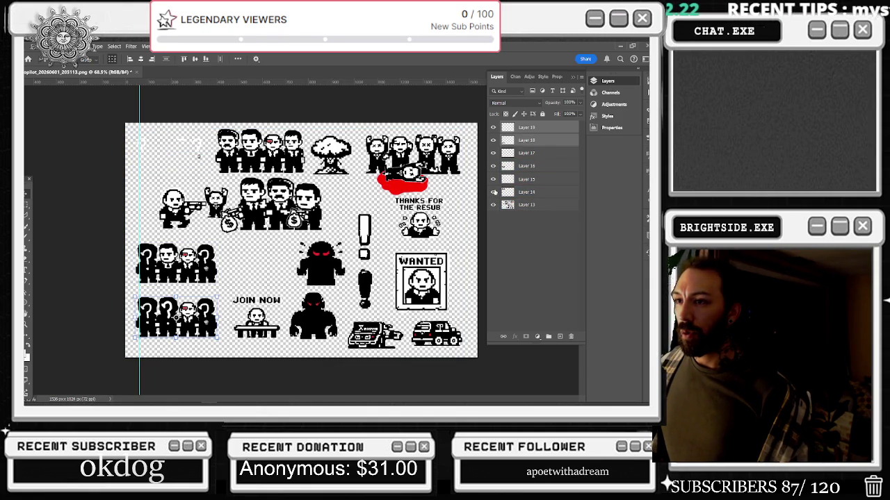
left_click(494, 192)
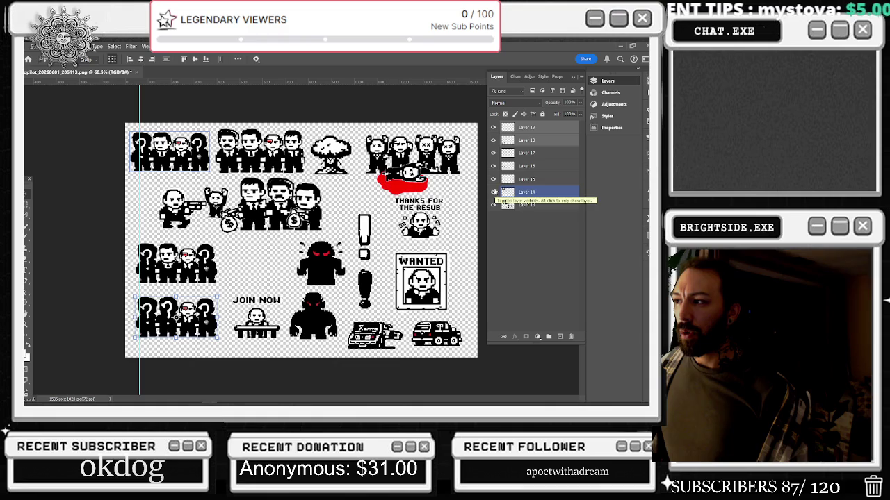
left_click(494, 166)
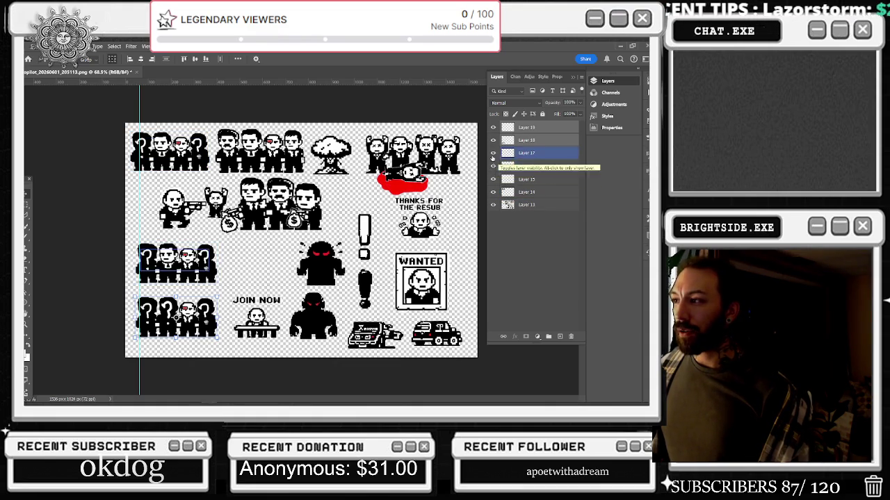
left_click(494, 140)
left_click(493, 141)
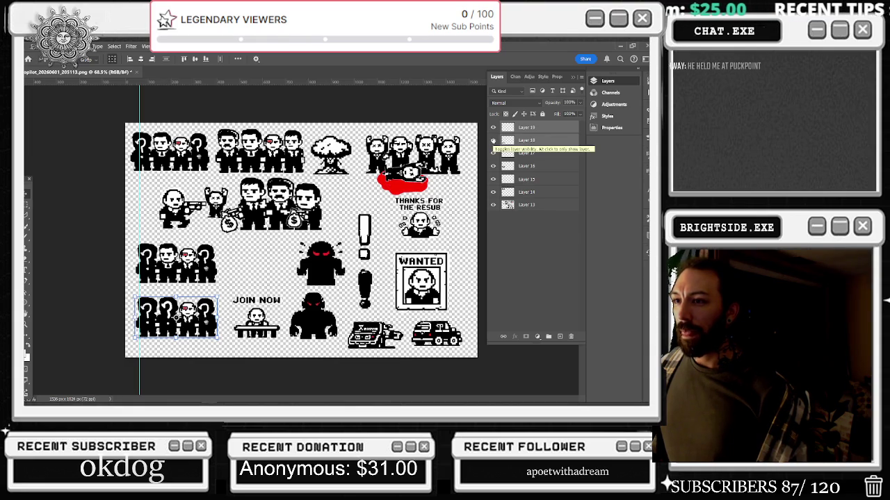
left_click(502, 205)
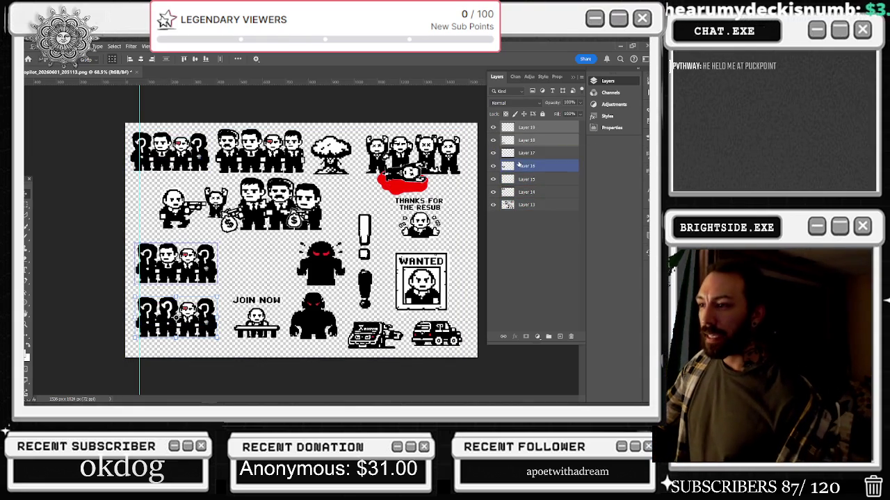
left_click(31, 46)
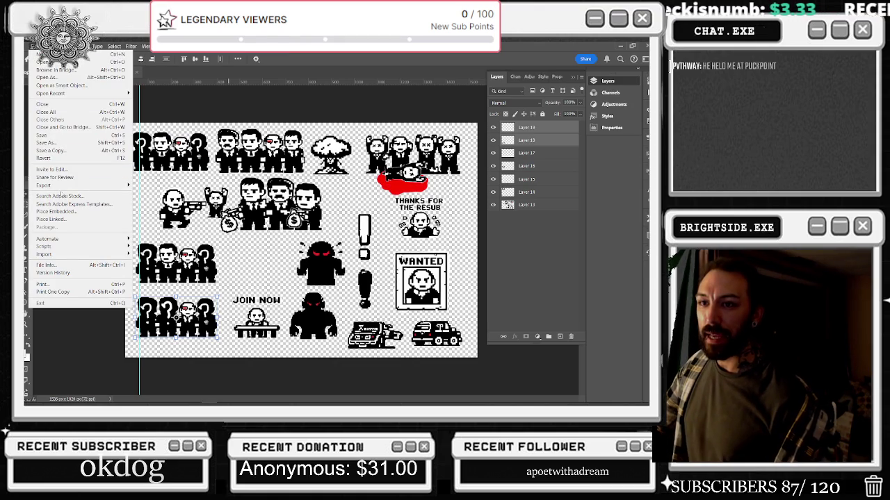
- Undo the last two edits via Edit > Undo and Ctrl+Z, hiding Layer 18
mouse_move(54, 93)
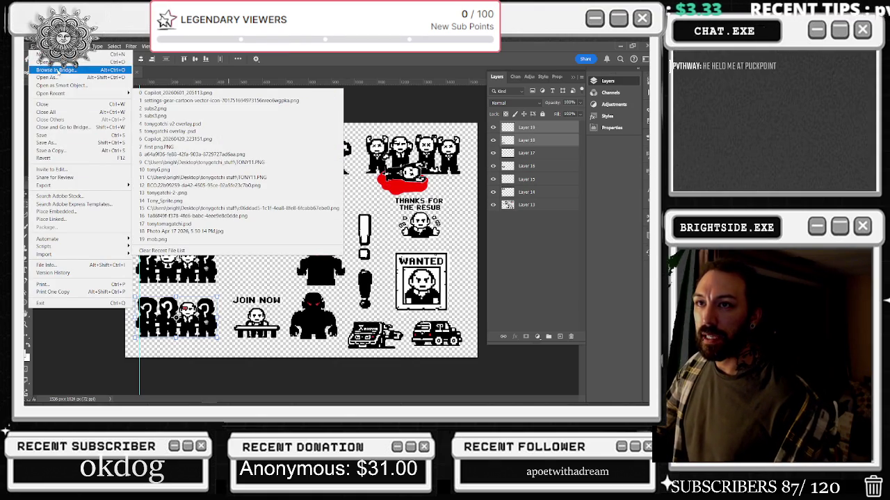
mouse_move(48, 46)
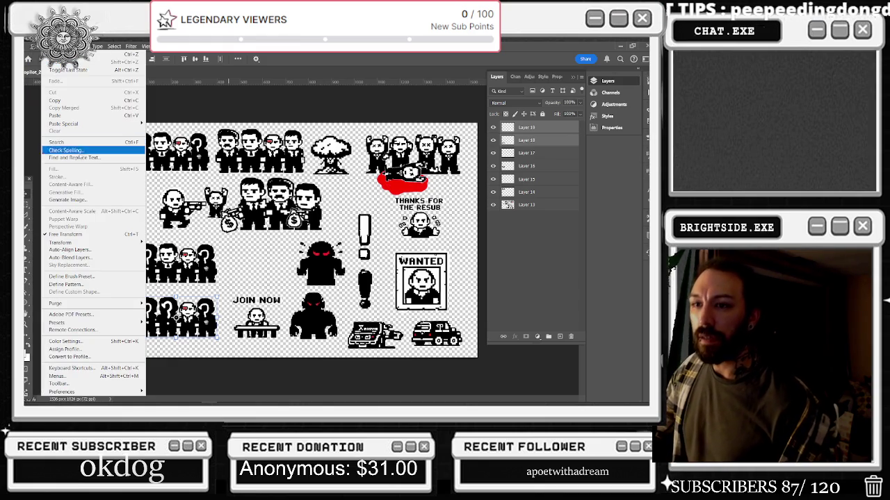
left_click(48, 45)
left_click(31, 46)
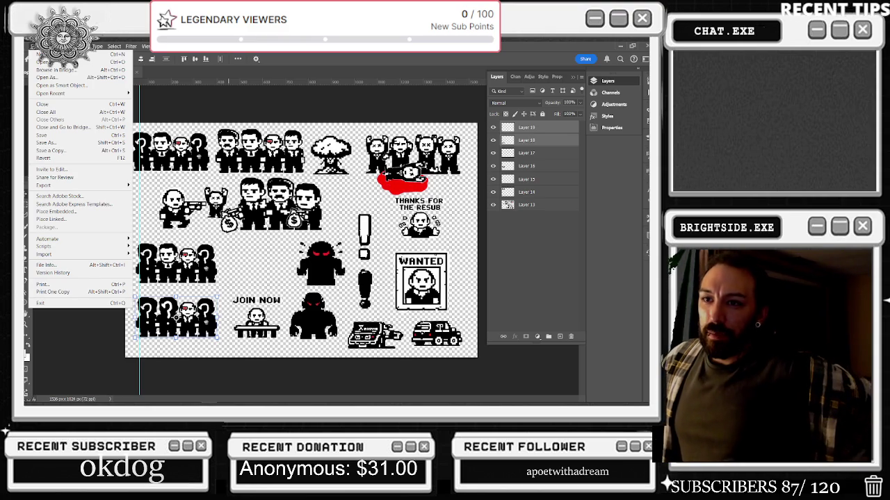
key("Right")
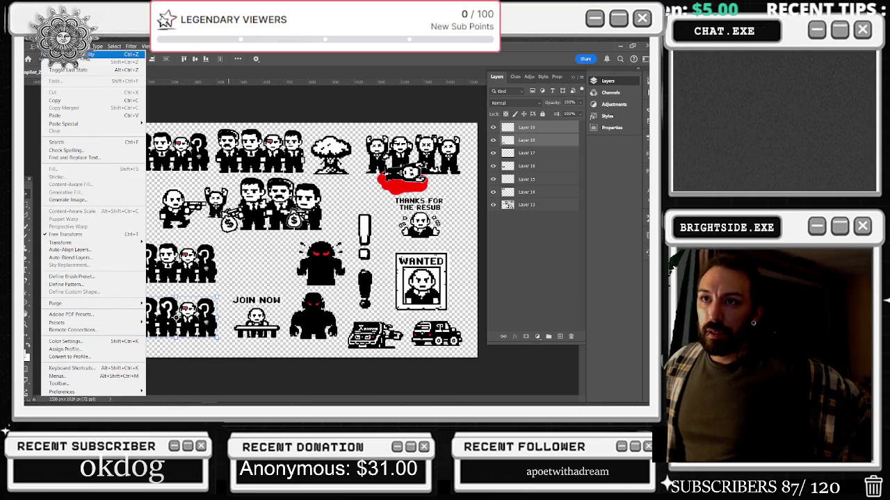
left_click(98, 54)
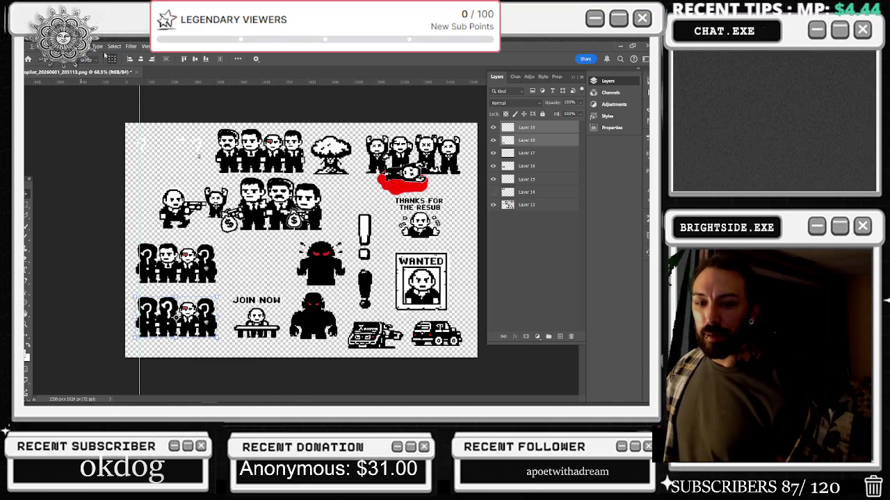
key("ctrl+z")
key("ctrl+z")
key("ctrl+z")
key("ctrl+z")
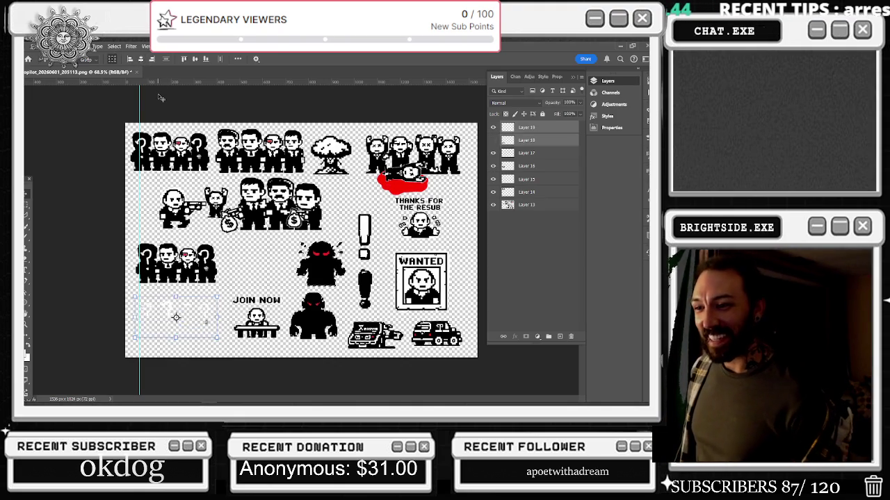
- Step back and forth through history with undo and redo, ending on the latest layout
key("ctrl+z")
key("ctrl+z")
key("ctrl+z")
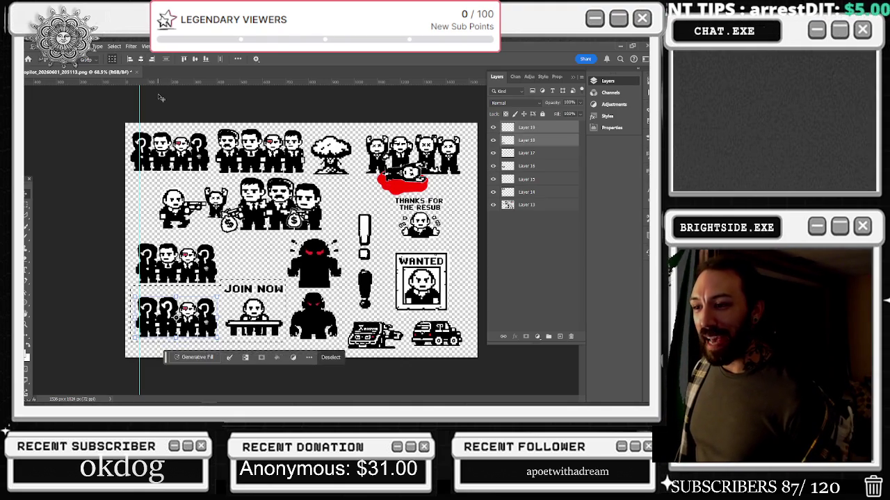
key("ctrl+z")
key("ctrl+z")
key("ctrl+z")
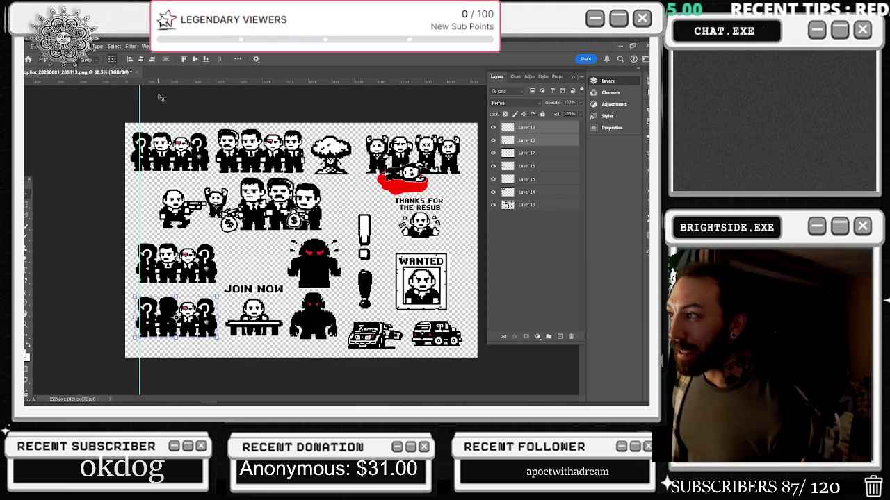
key("ctrl+z")
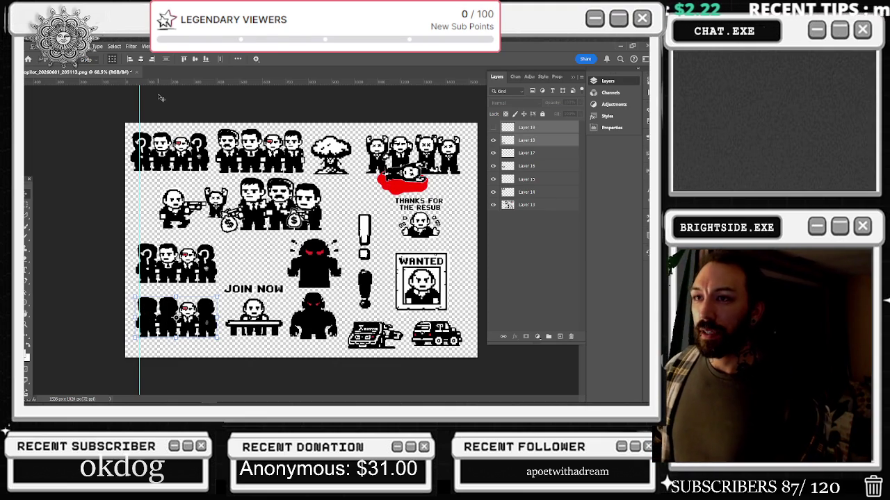
left_click(44, 46)
left_click(44, 62)
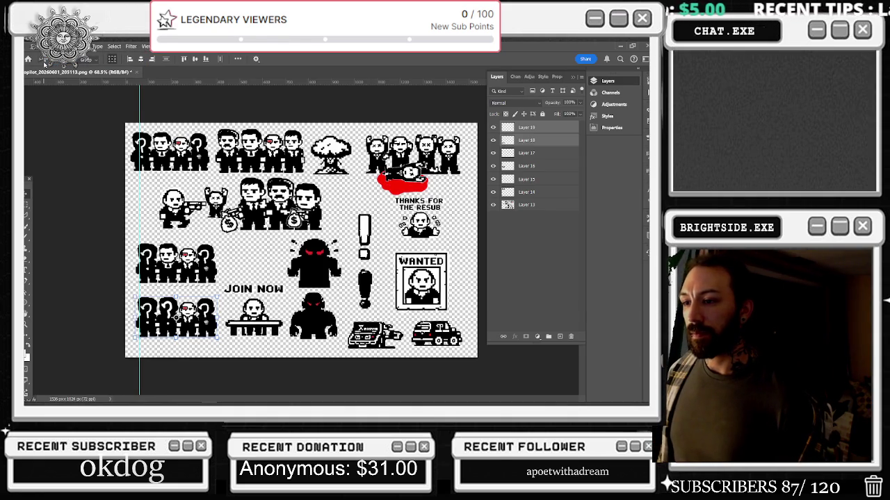
key("ctrl+z")
key("ctrl+z")
key("ctrl+z")
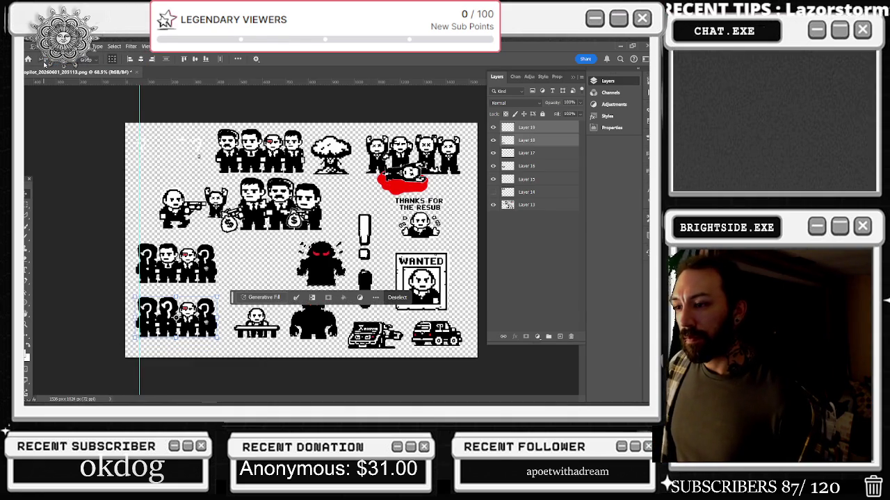
key("ctrl+shift+z")
key("ctrl+shift+z")
key("ctrl+shift+z")
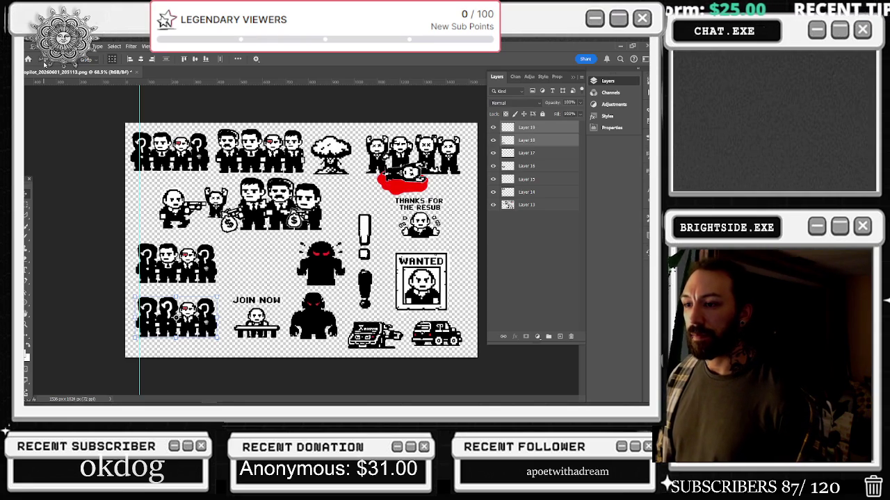
key("ctrl+z")
key("ctrl+shift+z")
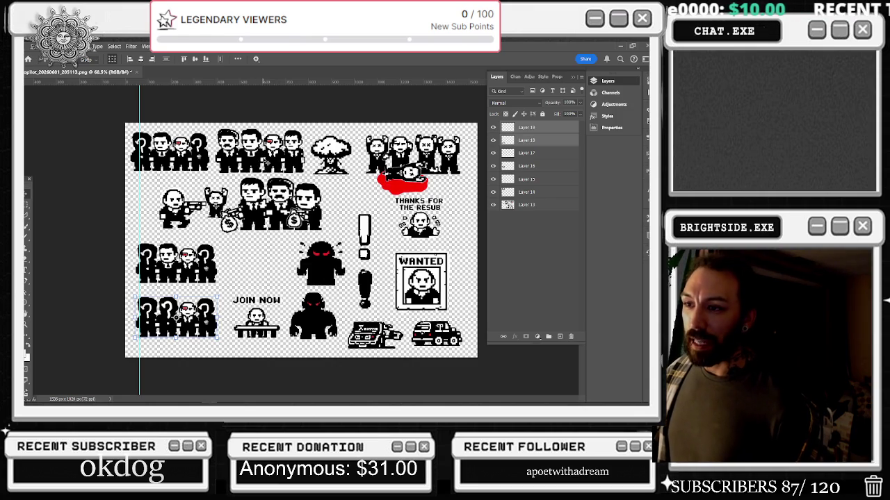
left_click(272, 161)
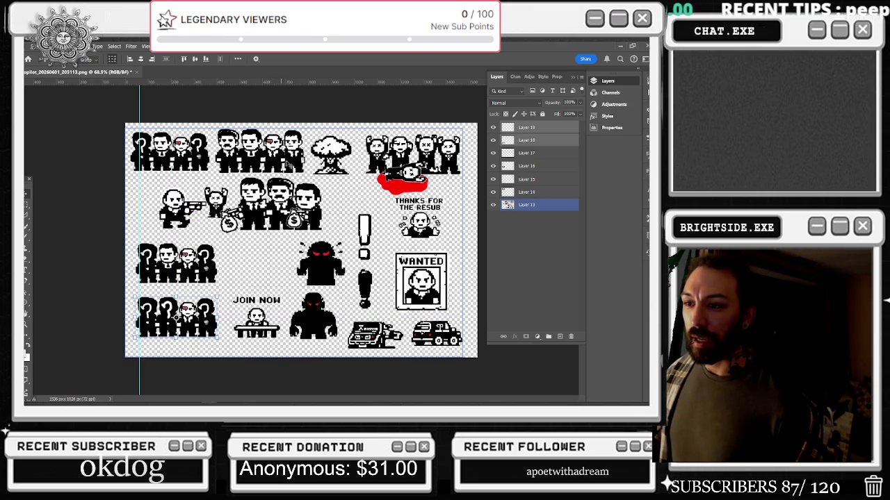
- Click through the question-mark groups and select the Layer 13 sprite sheet
left_click(172, 147)
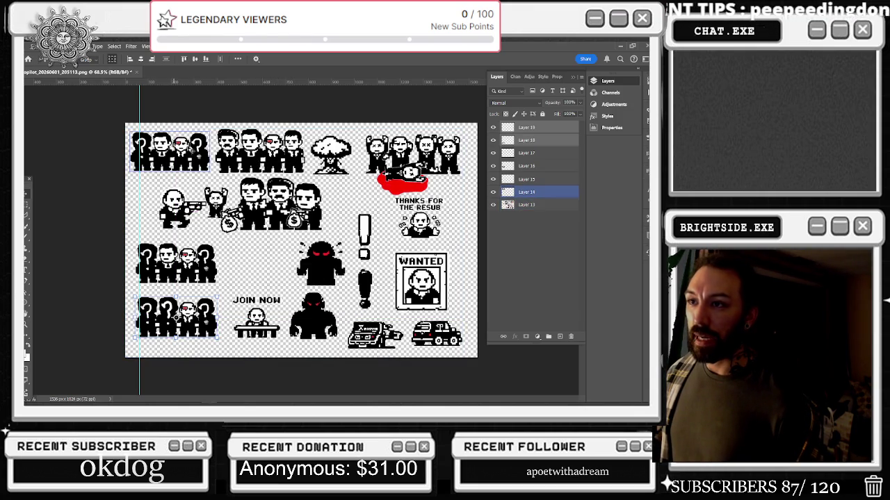
left_click(167, 310)
left_click(171, 148)
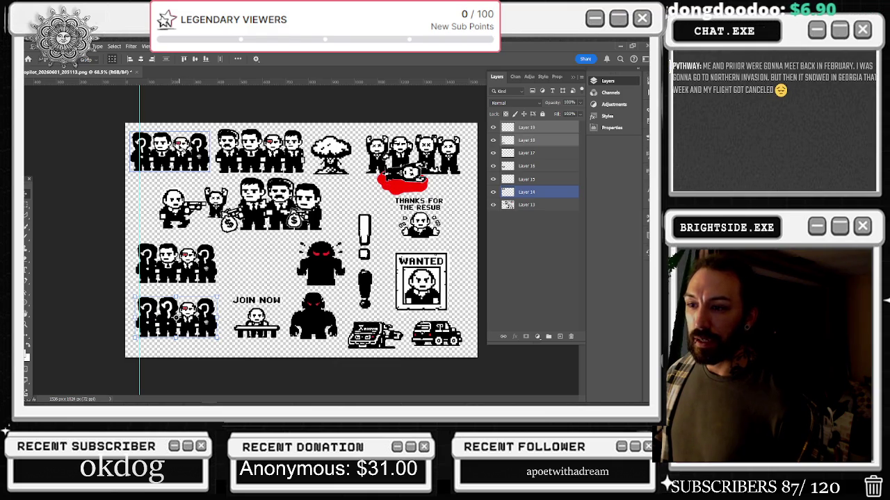
left_click(194, 336)
left_click(183, 272)
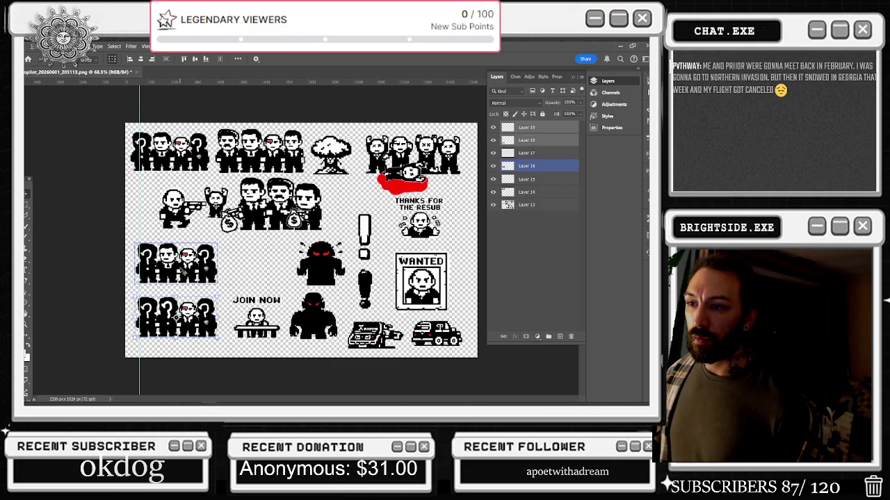
left_click(180, 270)
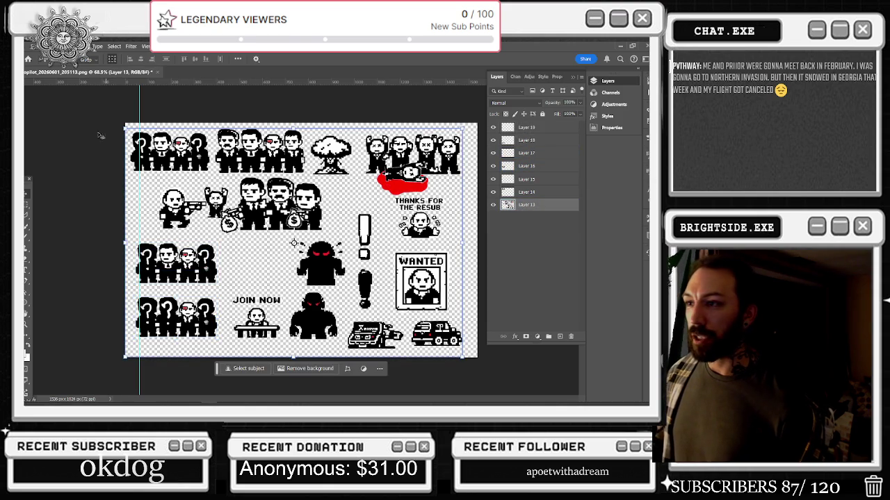
- Copy the second suited-figure group onto Layer 20, place it top-left, and bring it forward
left_click(28, 209)
mouse_move(214, 125)
left_mouse_down()
mouse_move(341, 179)
mouse_move(306, 177)
left_mouse_up()
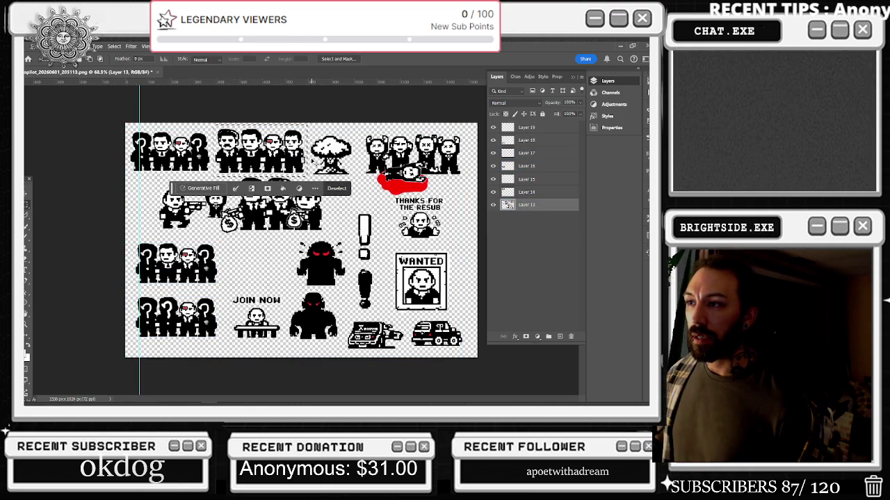
key("ctrl+j")
left_click(29, 195)
mouse_move(259, 179)
left_mouse_down()
mouse_move(169, 184)
mouse_move(198, 156)
left_mouse_up()
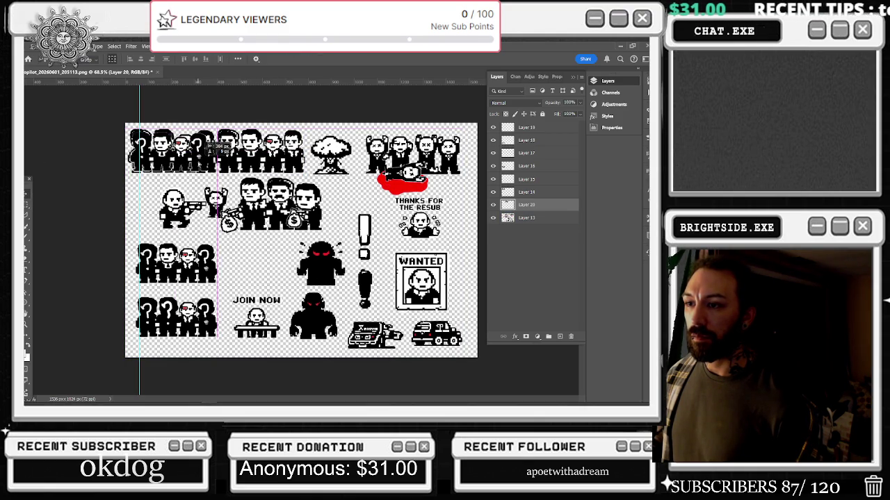
key("ctrl+shift+bracketright")
scroll(148, 139, "up", 3)
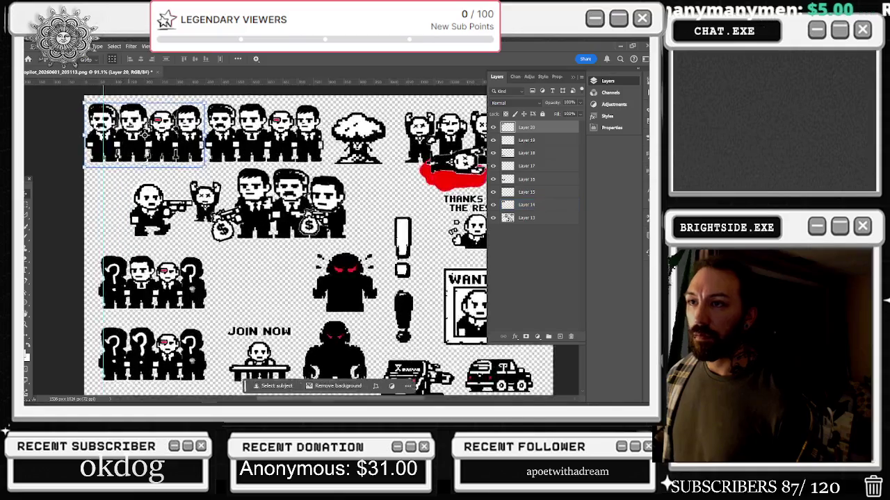
- Scale the copied suited figures on Layer 20 to about 86% and fit them over the top-left group
key("ctrl+t")
mouse_move(230, 183)
left_mouse_down()
mouse_move(216, 170)
mouse_move(184, 174)
mouse_move(193, 115)
left_mouse_up()
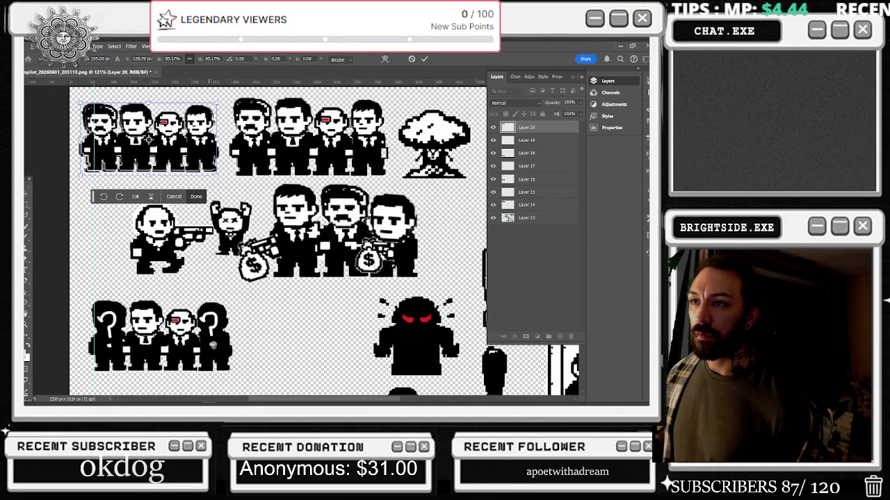
left_click_drag(148, 139, 148, 140)
left_click_drag(81, 104, 78, 102)
left_click_drag(106, 155, 77, 140)
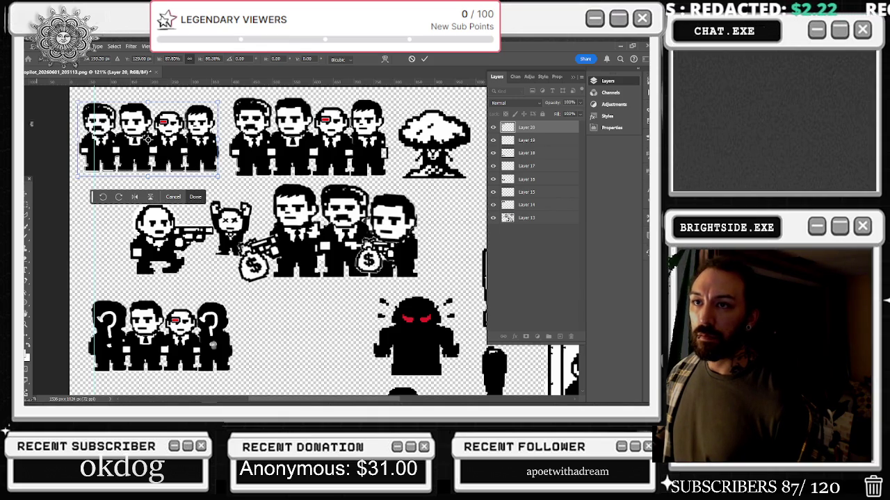
left_click(29, 201)
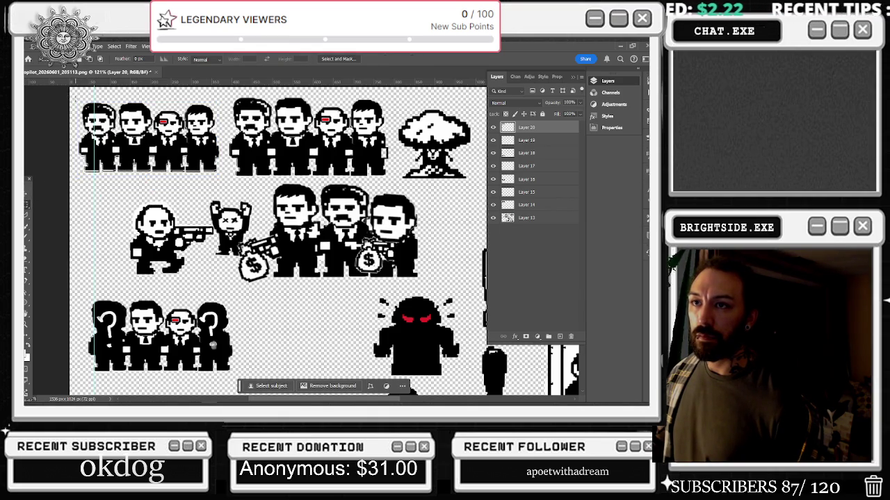
- Clear the leftmost copied figure to keep the question-mark silhouette, then select the JOIN NOW figure
left_click_drag(73, 98, 114, 185)
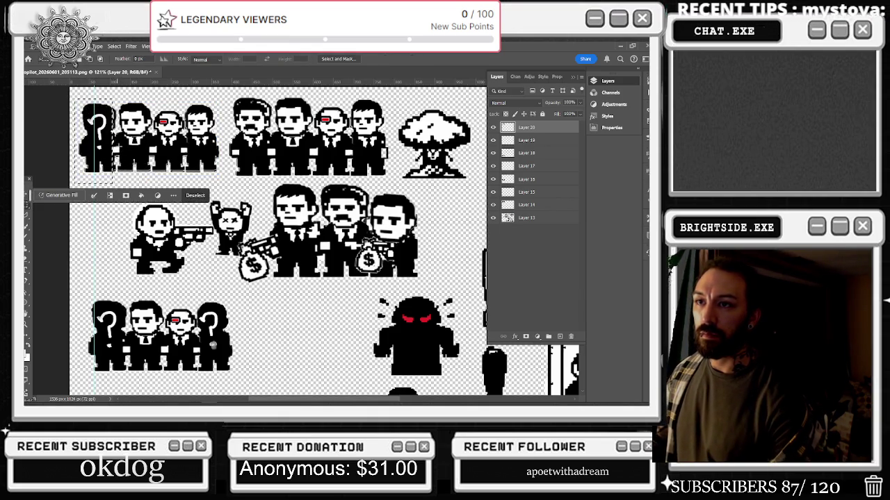
key("ctrl+d")
scroll(171, 150, "down", 3)
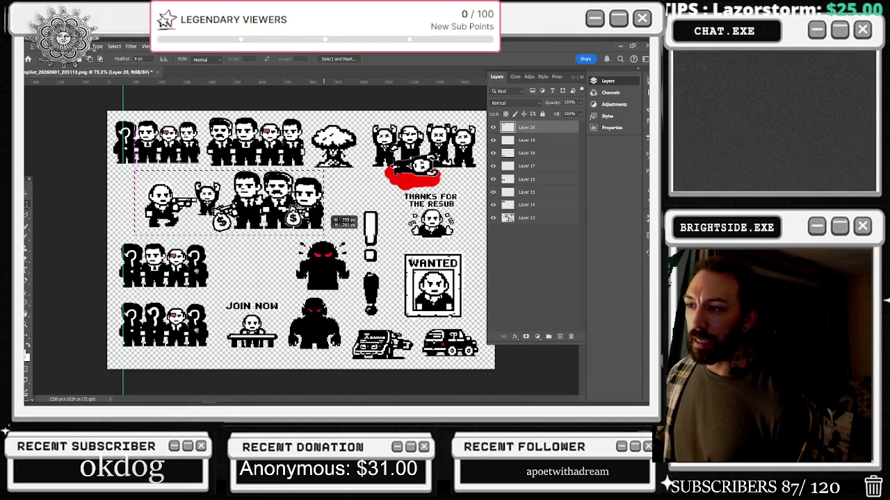
mouse_move(220, 292)
left_mouse_down()
mouse_move(276, 337)
mouse_move(279, 321)
left_mouse_up()
- Add a new empty layer and place it below Layer 13
mouse_move(276, 236)
left_mouse_down()
mouse_move(351, 274)
mouse_move(353, 295)
mouse_move(479, 358)
left_mouse_up()
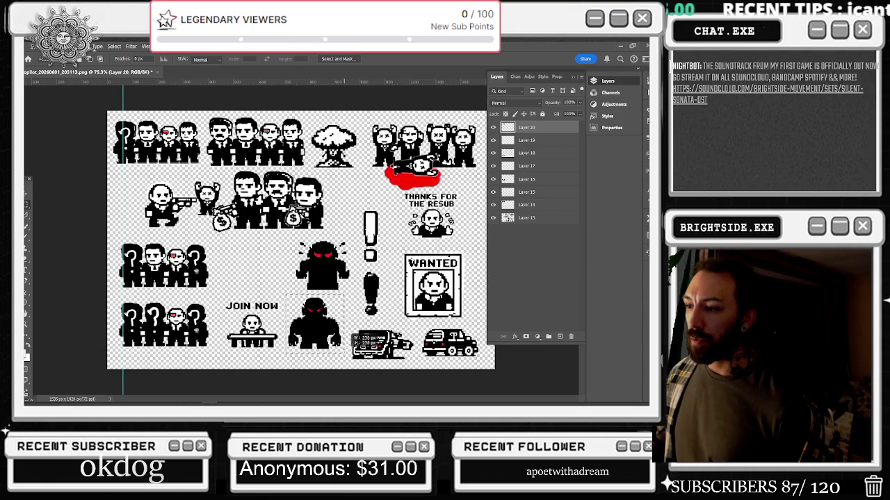
mouse_move(351, 321)
left_mouse_down()
mouse_move(481, 337)
mouse_move(482, 357)
left_mouse_up()
left_click(526, 217)
scroll(394, 327, "up", 3)
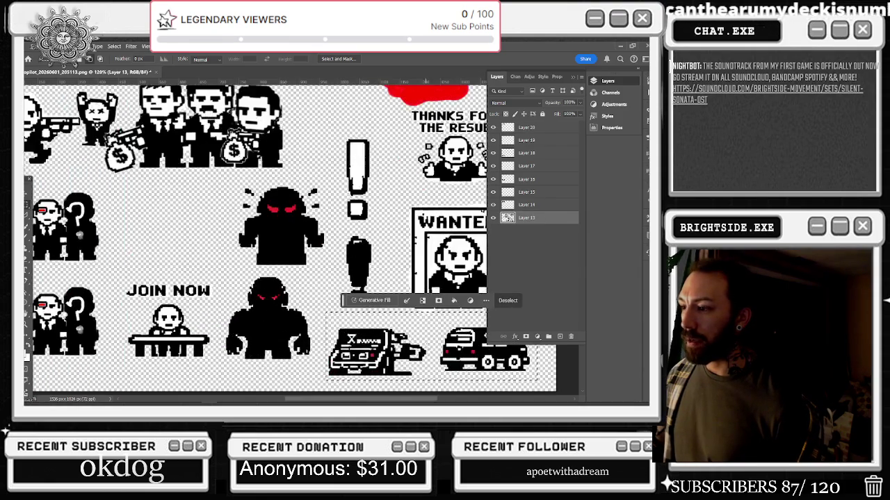
left_click(560, 336)
left_click_drag(526, 128, 543, 259)
scroll(403, 369, "up", 3)
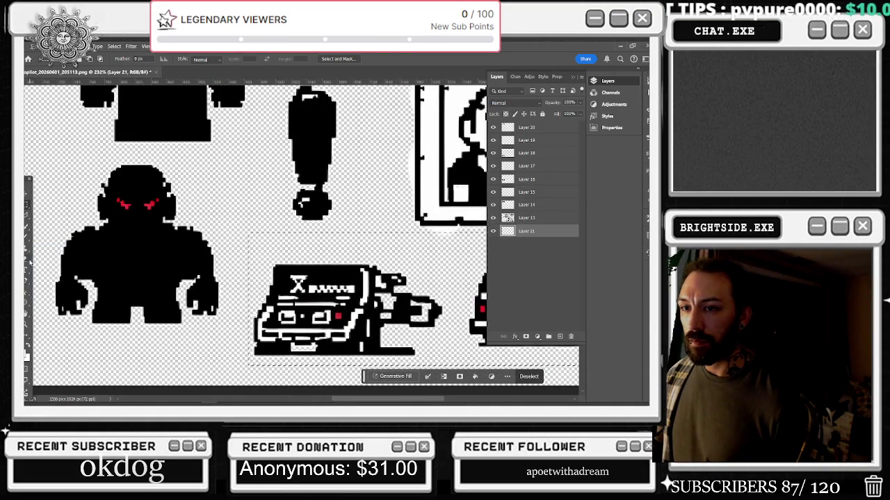
- Erase the gun jutting from the TV vehicle's right side on Layer 13
left_click(28, 238)
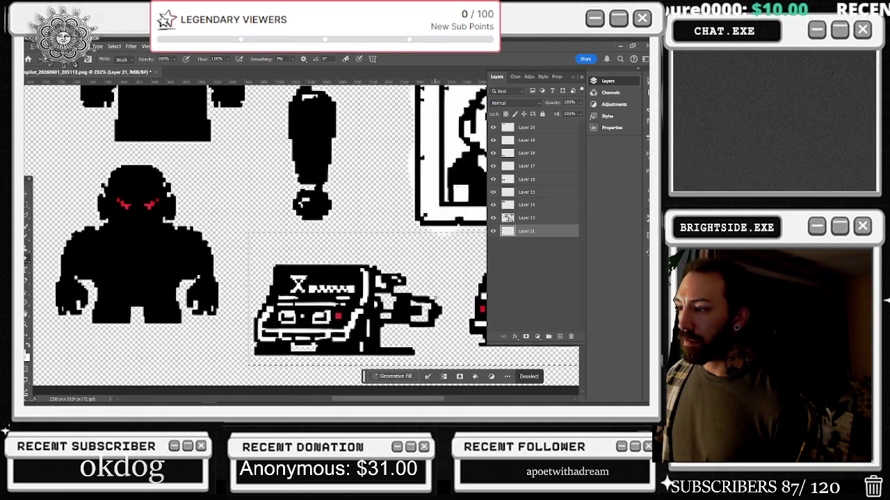
key("alt+bracketright")
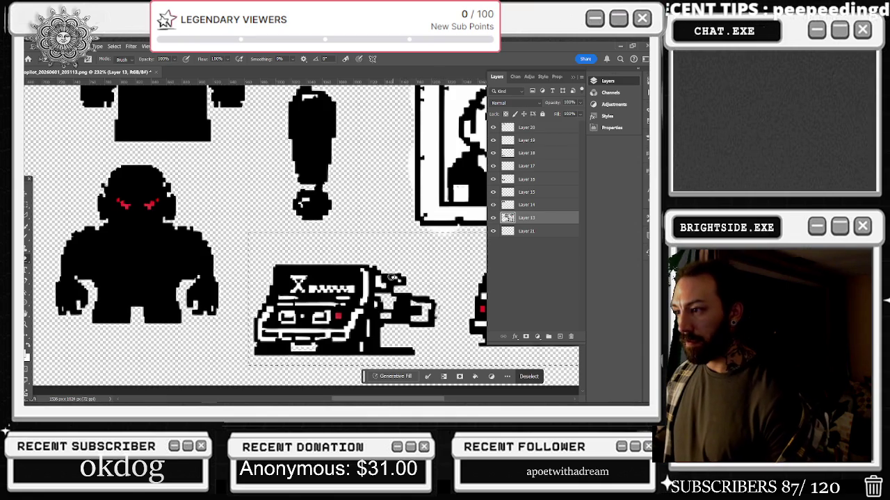
left_click_drag(392, 271, 400, 285)
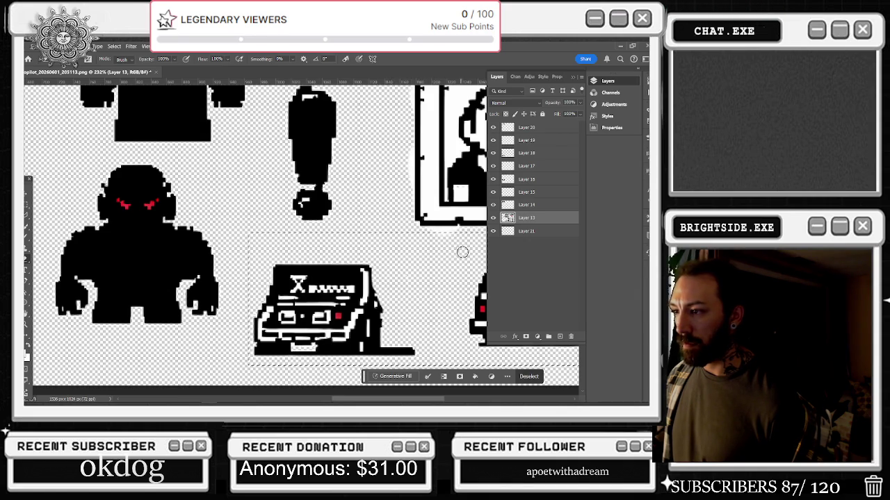
scroll(452, 251, "down", 5)
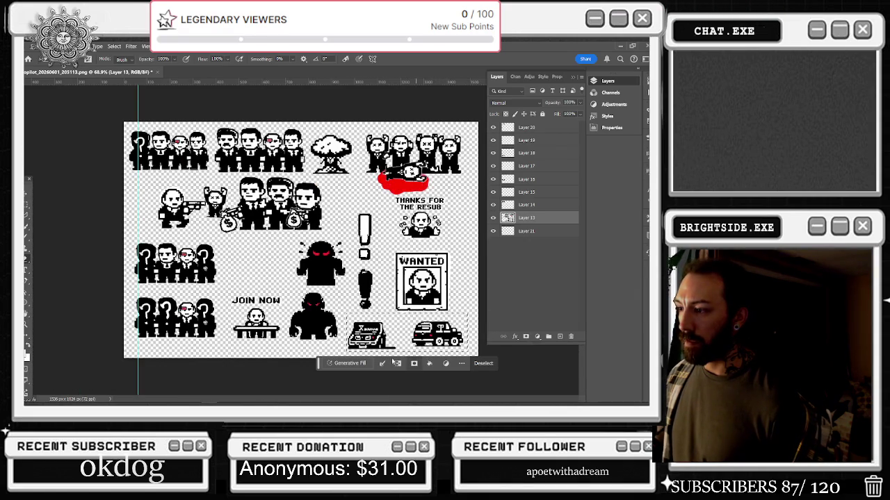
- Select the shadow robot's red eyes and copy them onto their own layer
scroll(349, 323, "up", 6)
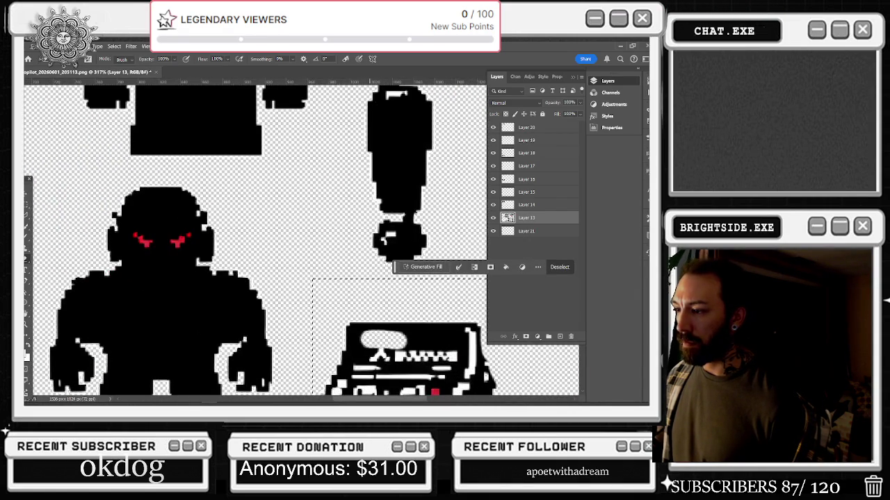
key("b")
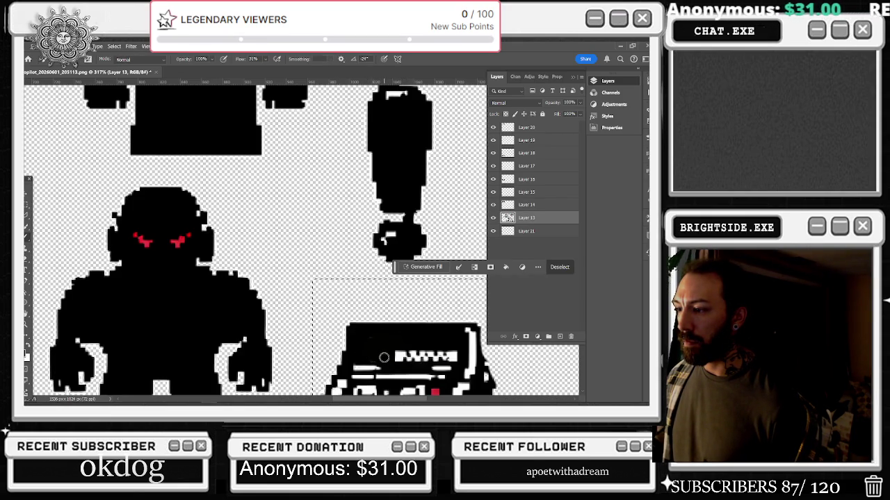
scroll(387, 352, "down", 5)
scroll(437, 319, "up", 4)
scroll(437, 318, "up", 3)
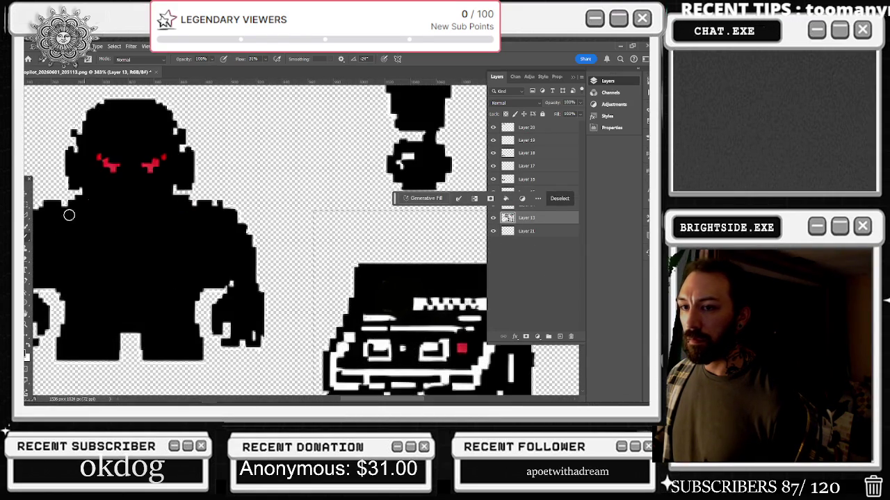
key("m")
mouse_move(90, 145)
left_mouse_down()
mouse_move(197, 185)
mouse_move(171, 185)
left_mouse_up()
left_click(175, 166)
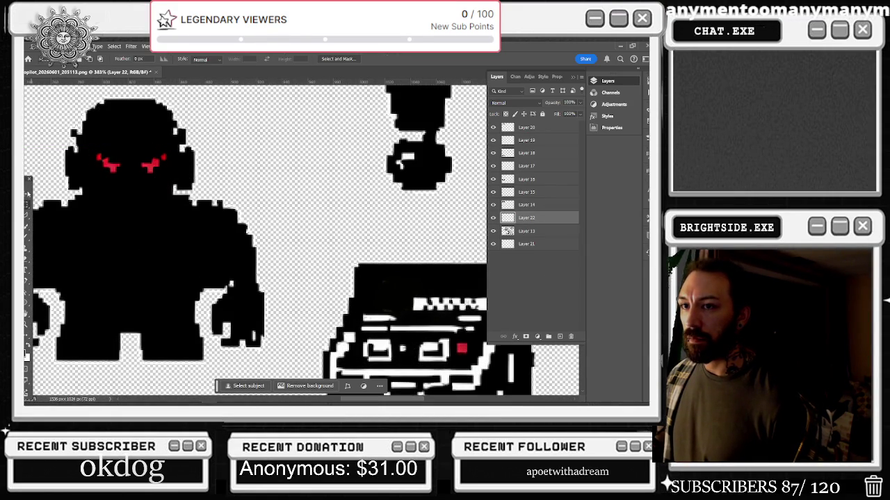
- Move the copied red eyes onto the TV's screen and scale them down to fit
scroll(173, 187, "down", 3)
key("v")
mouse_move(174, 189)
left_mouse_down()
mouse_move(191, 189)
mouse_move(327, 277)
mouse_move(338, 243)
mouse_move(258, 256)
mouse_move(294, 248)
mouse_move(282, 245)
left_mouse_up()
scroll(339, 244, "up", 4)
scroll(338, 243, "up", 2)
scroll(263, 267, "down", 4)
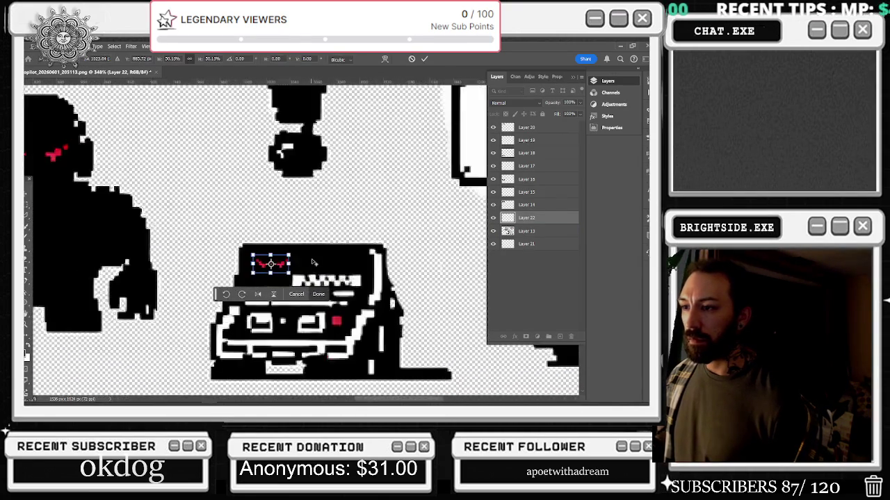
key("Return")
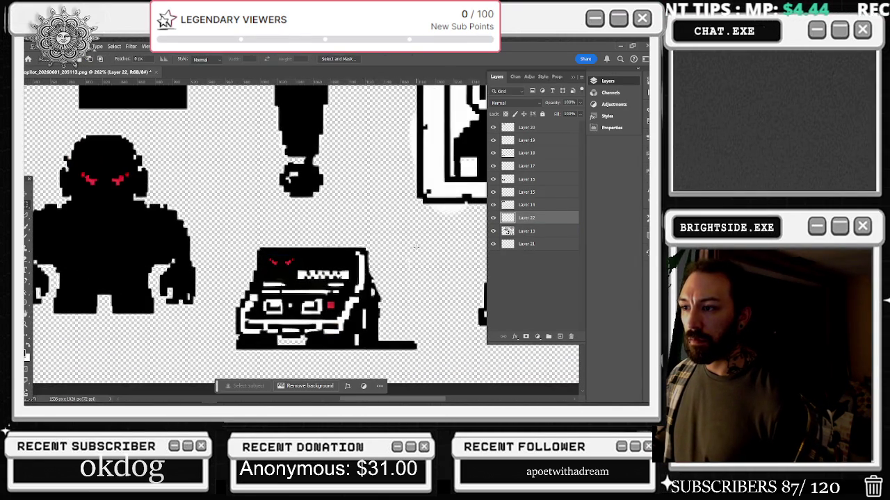
scroll(417, 375, "down", 4)
scroll(299, 240, "down", 1)
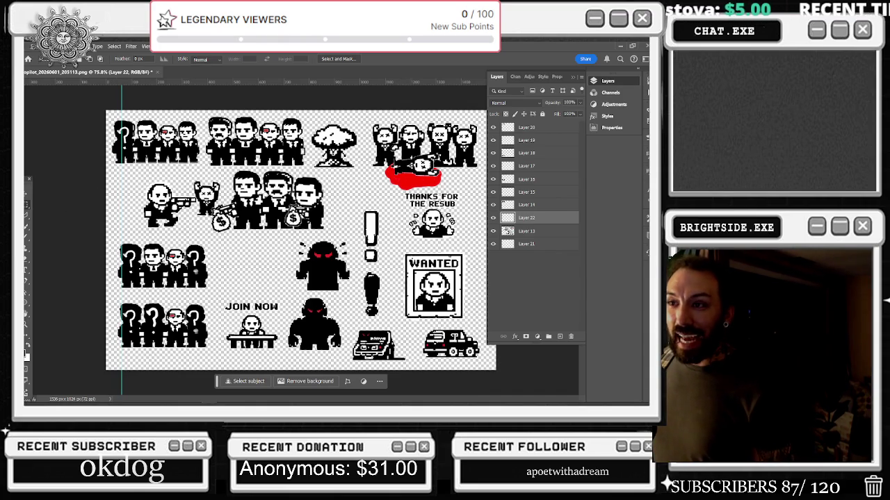
- Export the sheet through Save for Web and start saving the optimized PNG
left_click(32, 46)
mouse_move(83, 185)
left_click(174, 207)
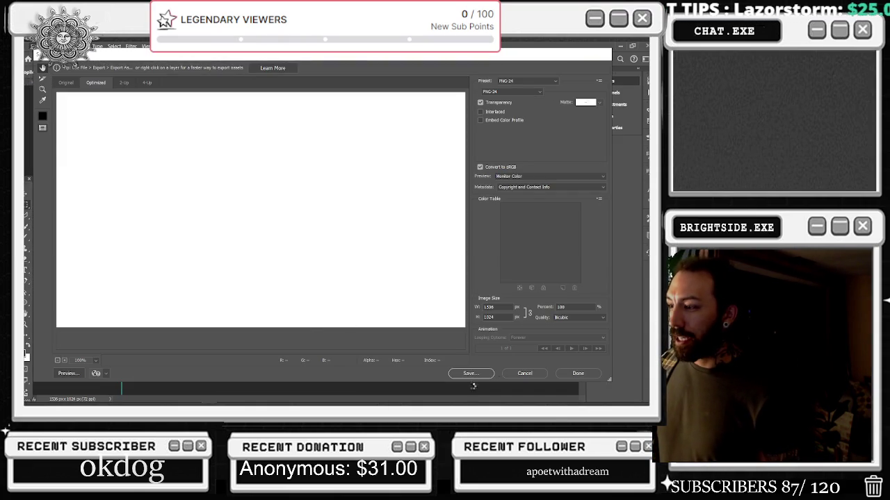
left_click(470, 374)
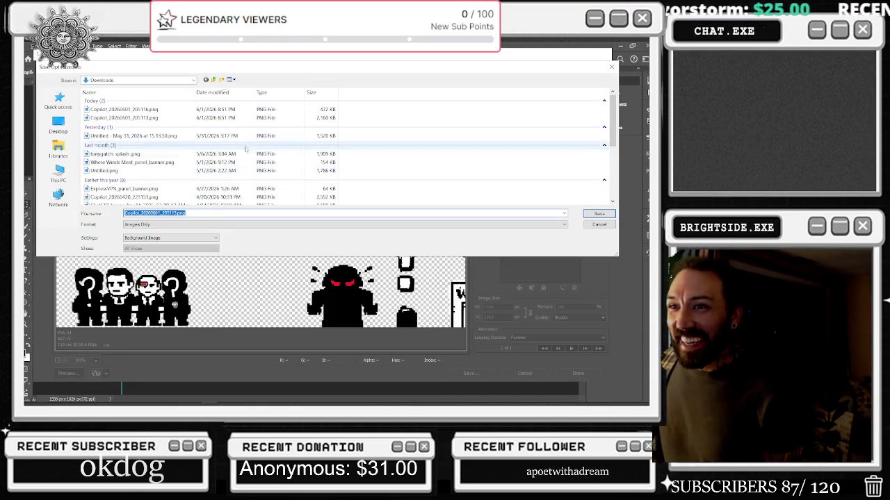
- Browse This PC to the New Volume (Z:) drive and into a TONYGATCHI Content folder
left_click(58, 125)
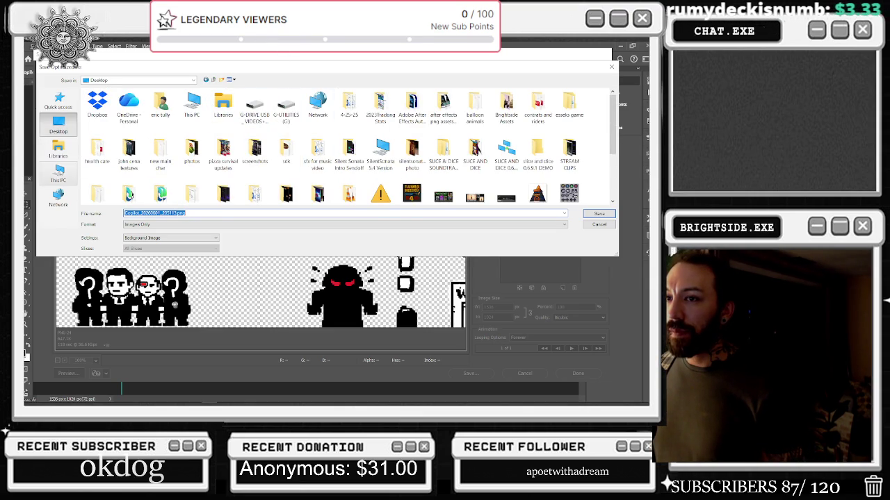
left_click(59, 174)
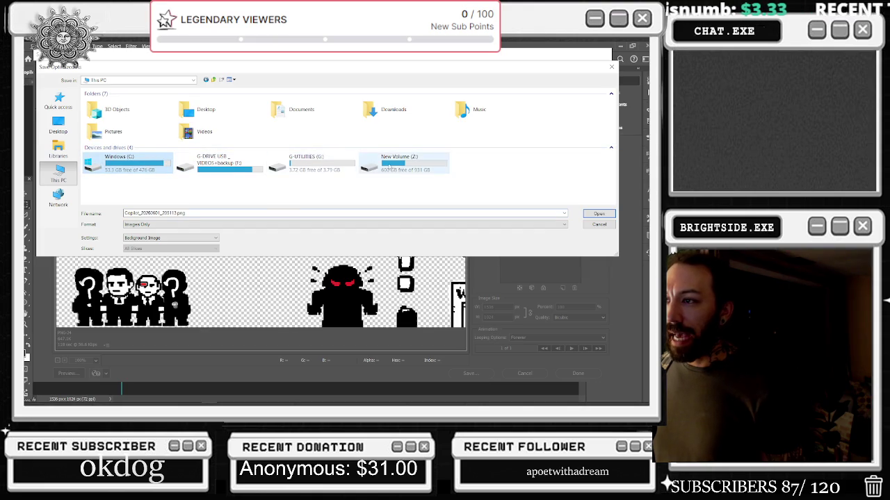
double_click(400, 161)
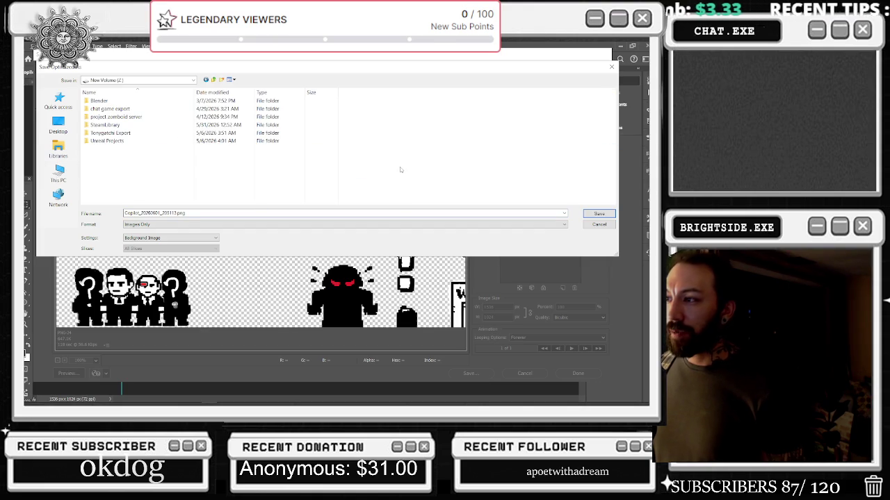
double_click(123, 133)
double_click(101, 100)
double_click(101, 110)
left_click(108, 110)
double_click(109, 109)
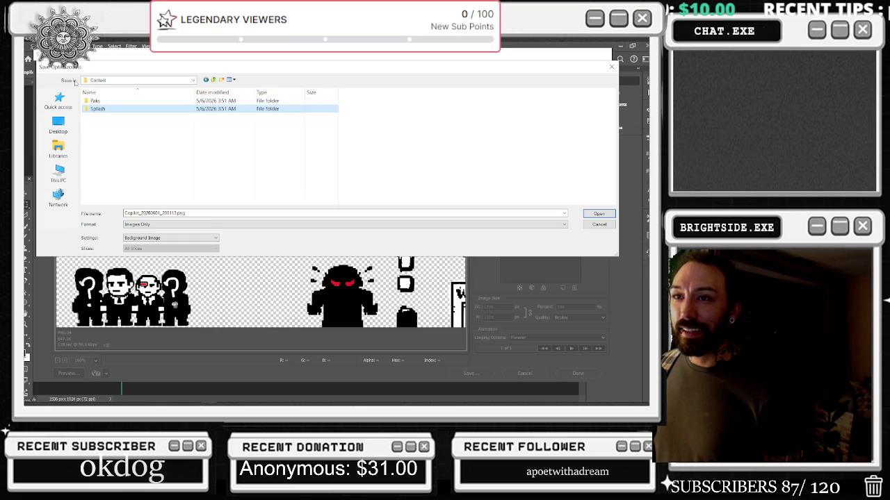
- Save the PNG into Z:\Unreal Projects\TONYGOTCHI\Content\UI under a new file name
left_click(206, 81)
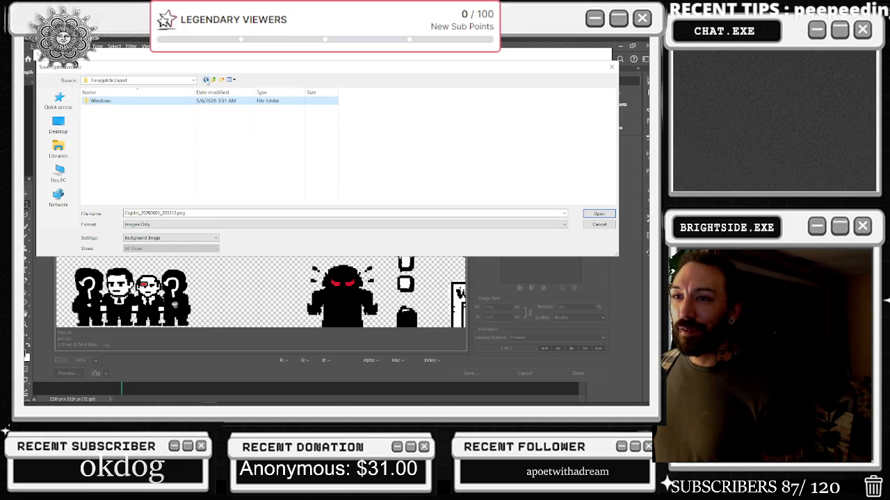
left_click(206, 80)
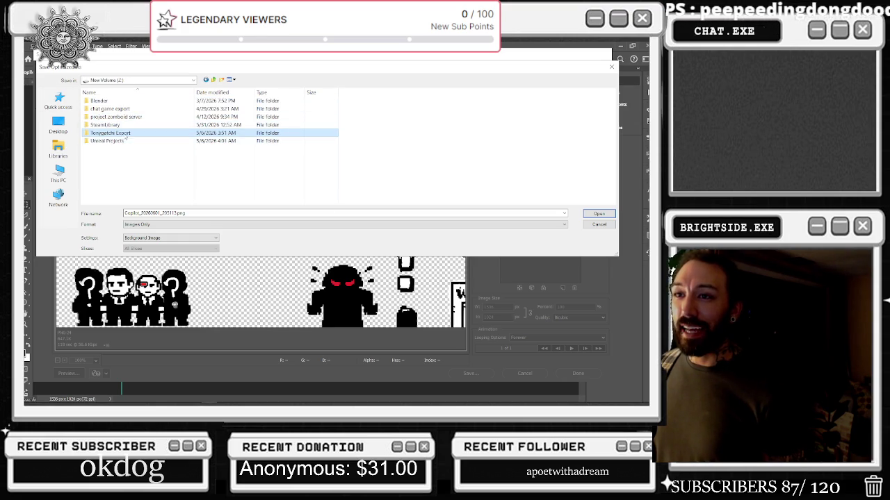
left_click(206, 81)
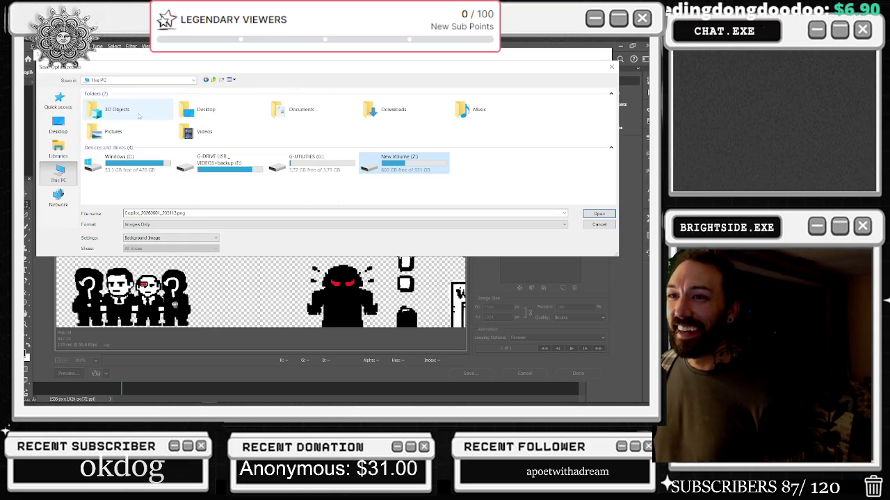
double_click(398, 166)
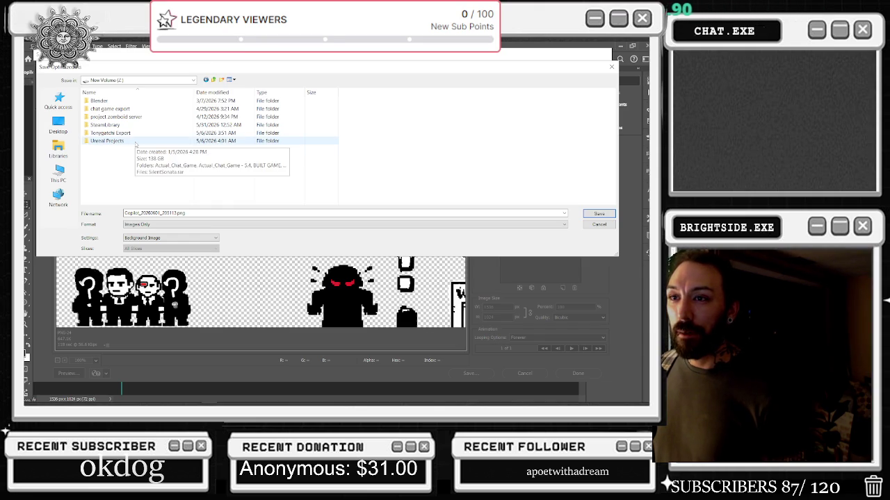
double_click(135, 143)
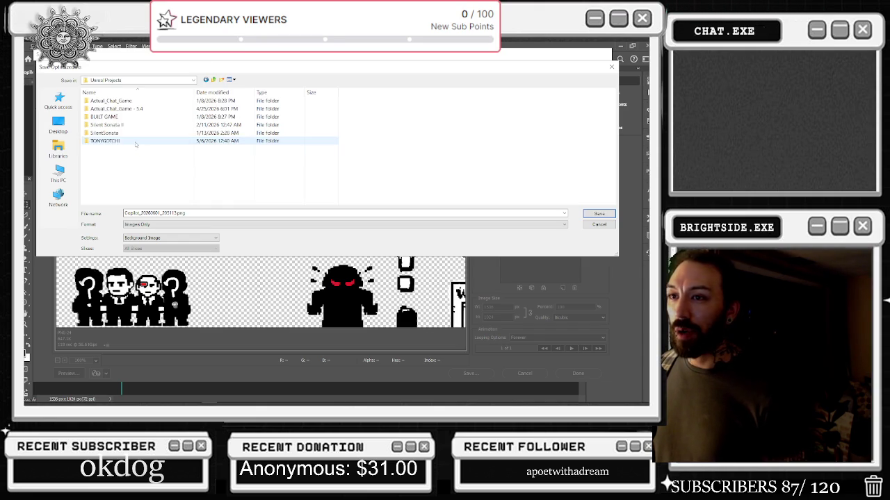
double_click(136, 142)
double_click(109, 126)
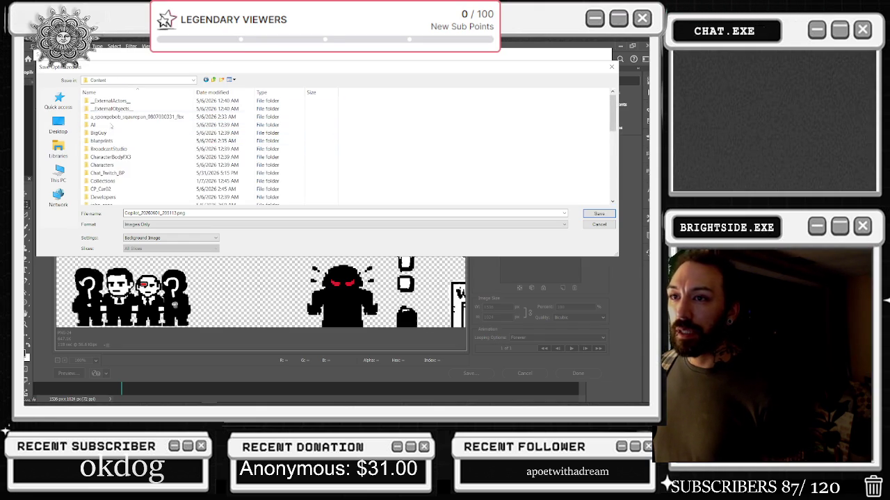
scroll(125, 157, "down", 5)
scroll(129, 162, "down", 1)
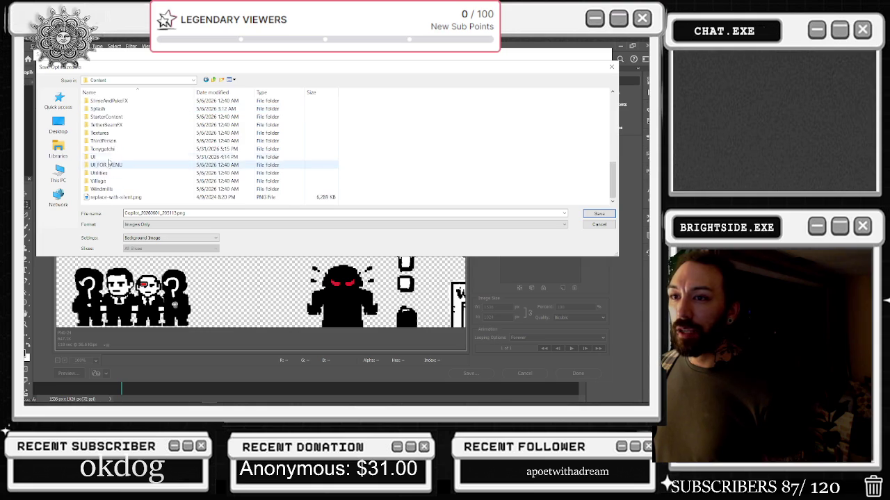
double_click(109, 160)
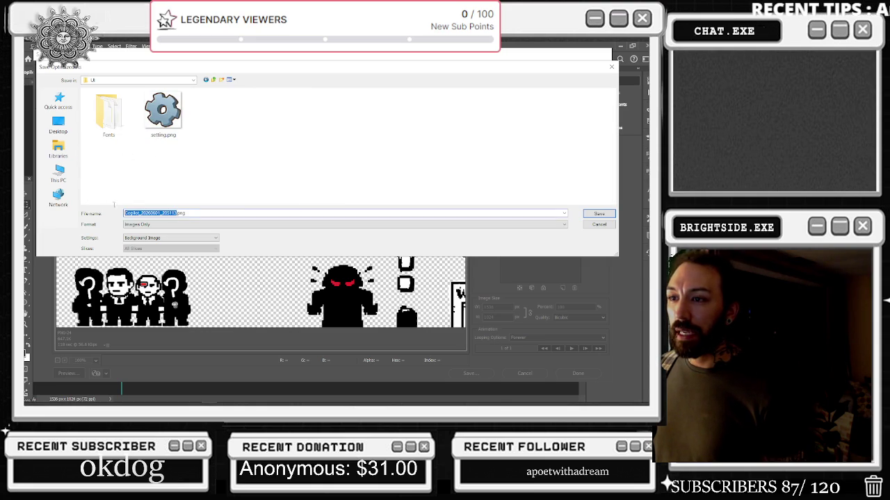
type("t")
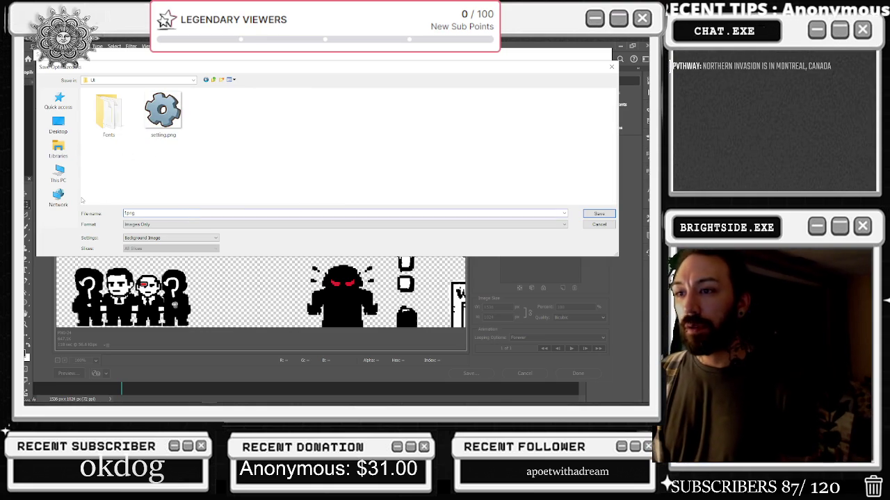
type("allboss")
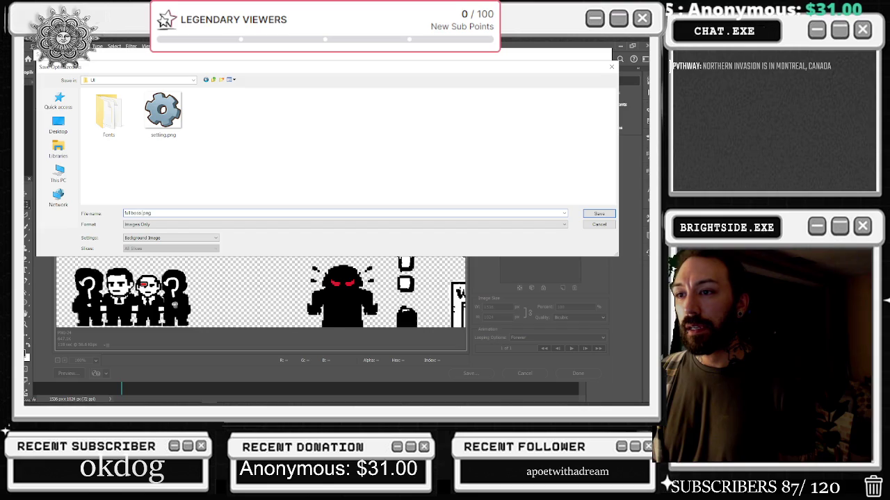
key("Return")
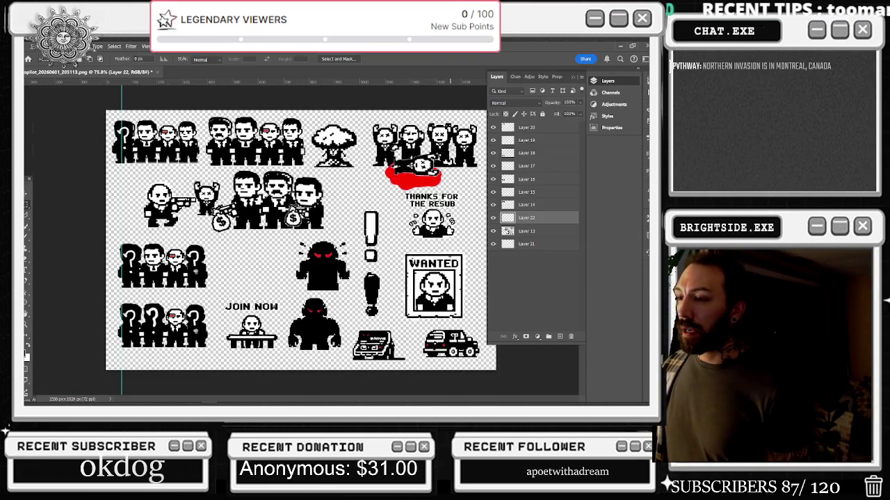
- Close the Photoshop document without saving the working file
key("ctrl+s")
left_click(612, 48)
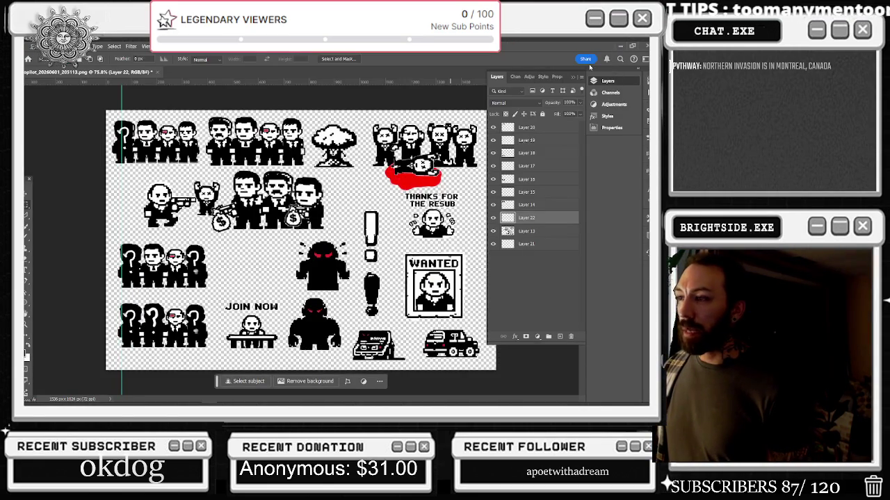
left_click(645, 46)
left_click(395, 186)
left_click(617, 46)
- Switch to Unreal Editor and import the newly detected boss-sheet PNG
key("alt+Tab")
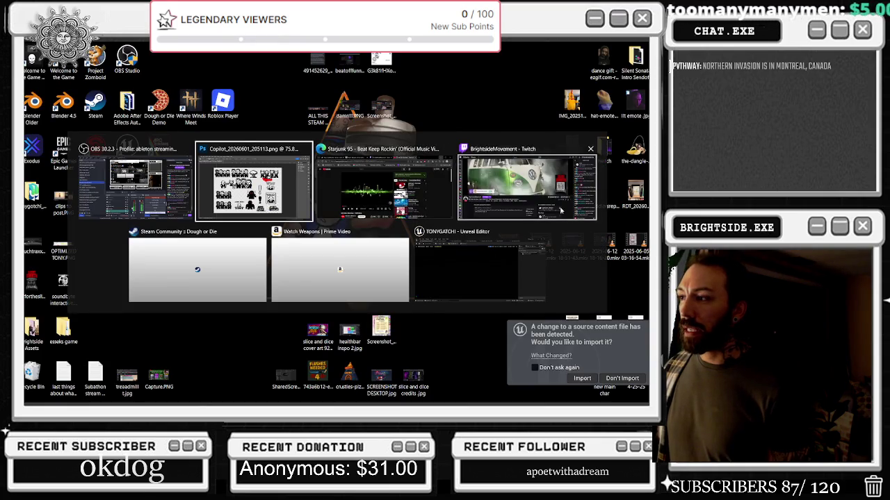
left_click(480, 269)
left_click(581, 378)
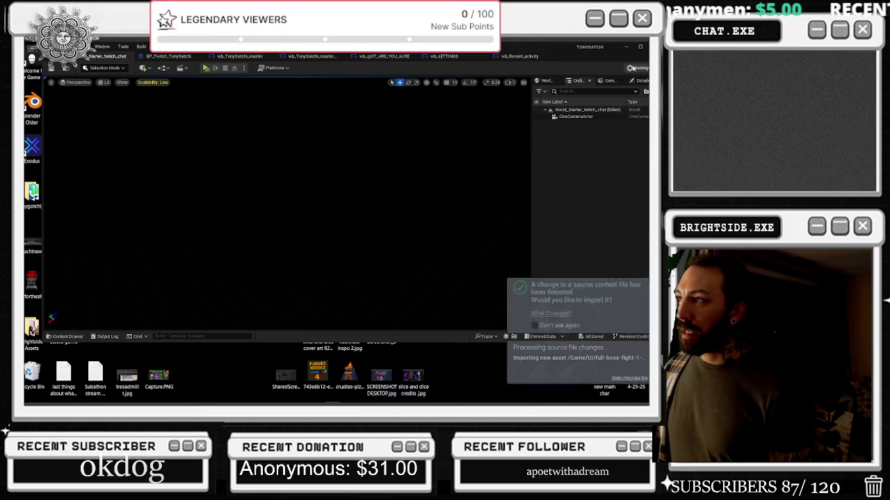
- Move the full-boss-fight-1- texture from the UI folder into the Tonygatchi folder
left_click(146, 55)
left_click(208, 57)
left_click(326, 237)
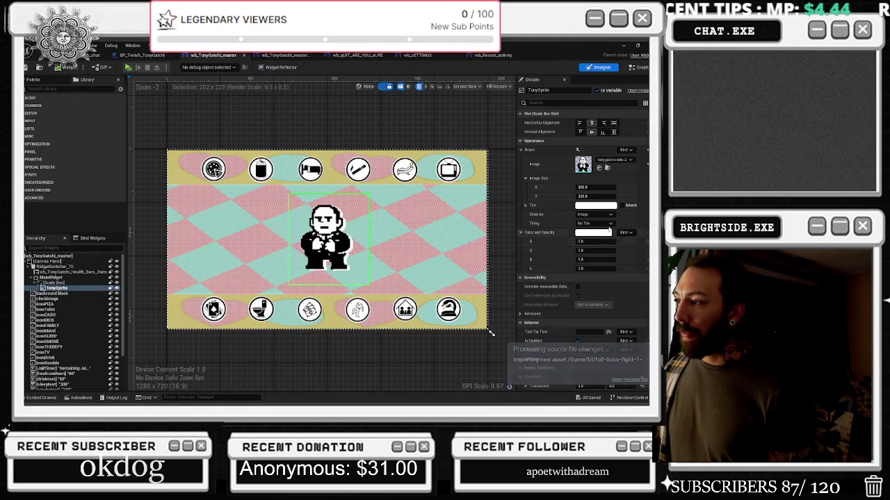
left_click(599, 168)
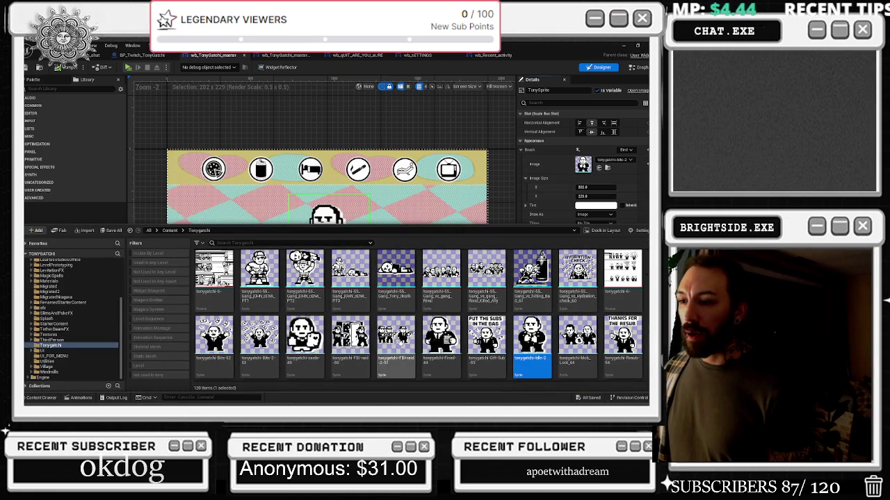
left_click(50, 350)
left_click_drag(253, 278, 53, 347)
left_click(73, 364)
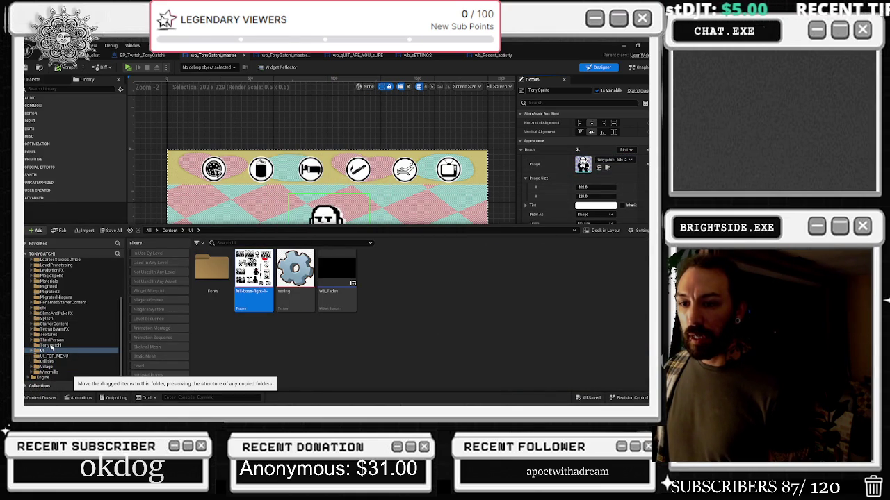
- Browse the Tonygatchi folder's assets to find the moved boss sheet
left_click(50, 345)
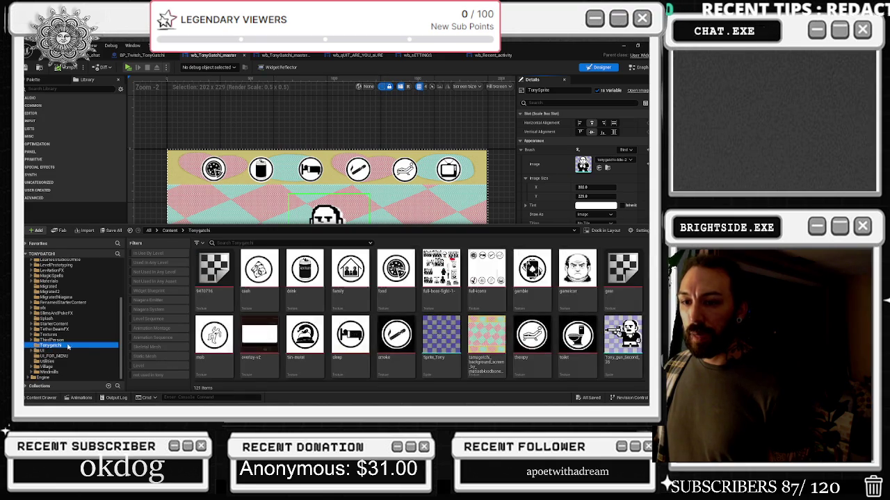
scroll(570, 341, "down", 10)
scroll(570, 340, "down", 5)
scroll(571, 339, "up", 5)
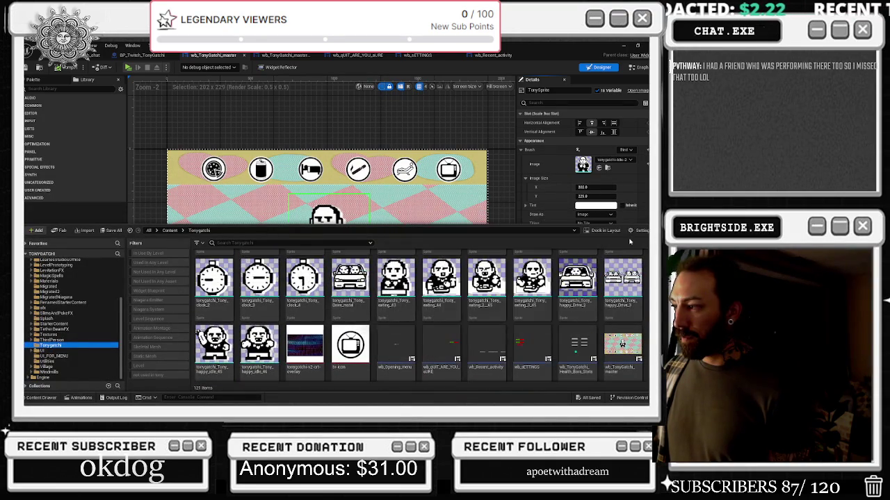
scroll(560, 330, "up", 3)
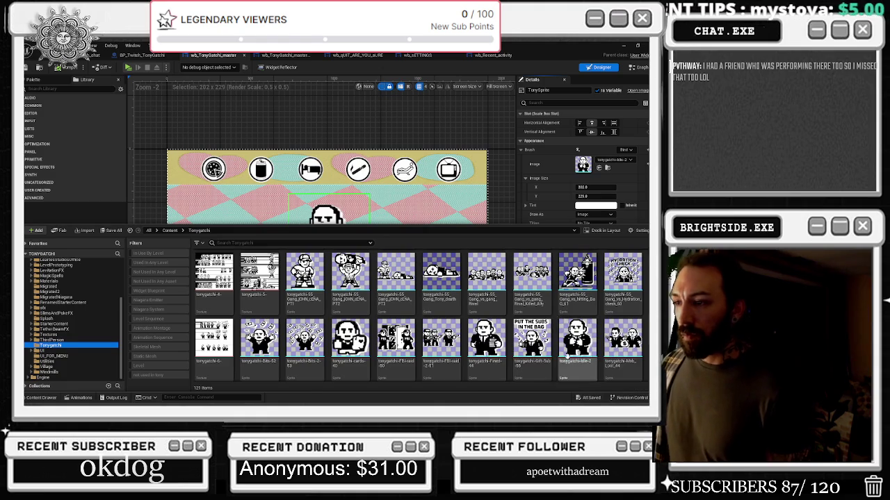
scroll(480, 327, "up", 2)
scroll(612, 312, "up", 2)
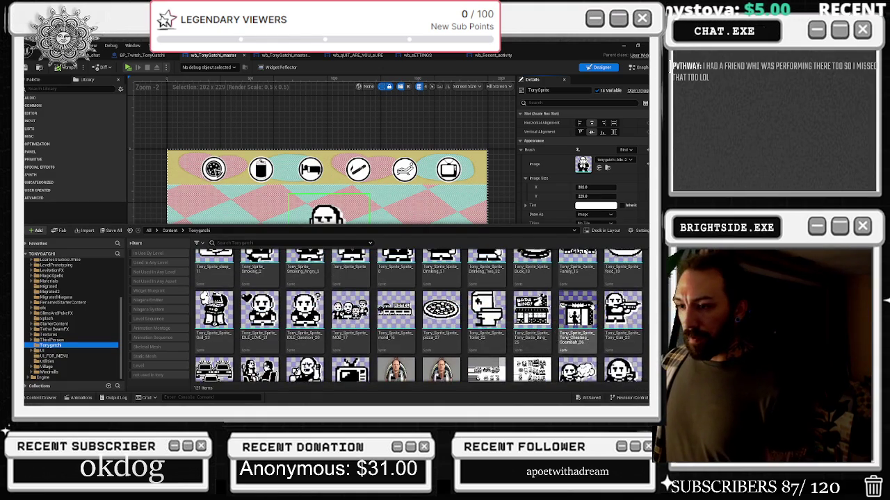
scroll(626, 306, "up", 2)
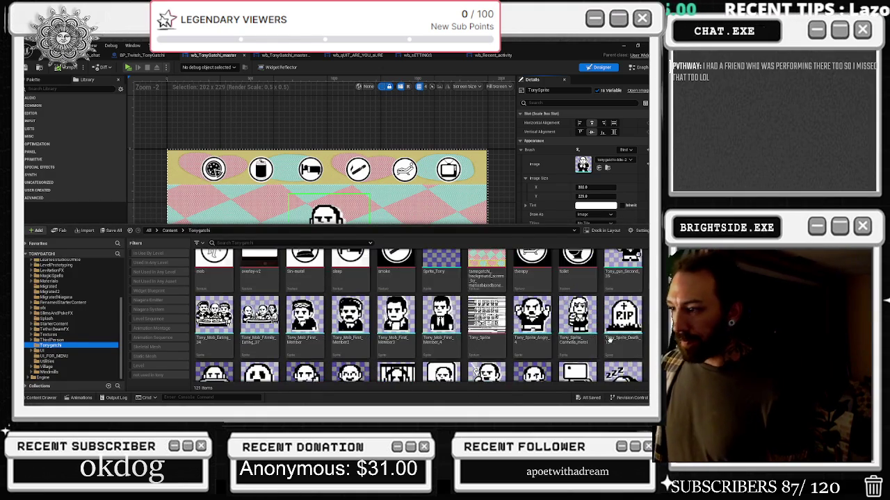
scroll(506, 312, "up", 2)
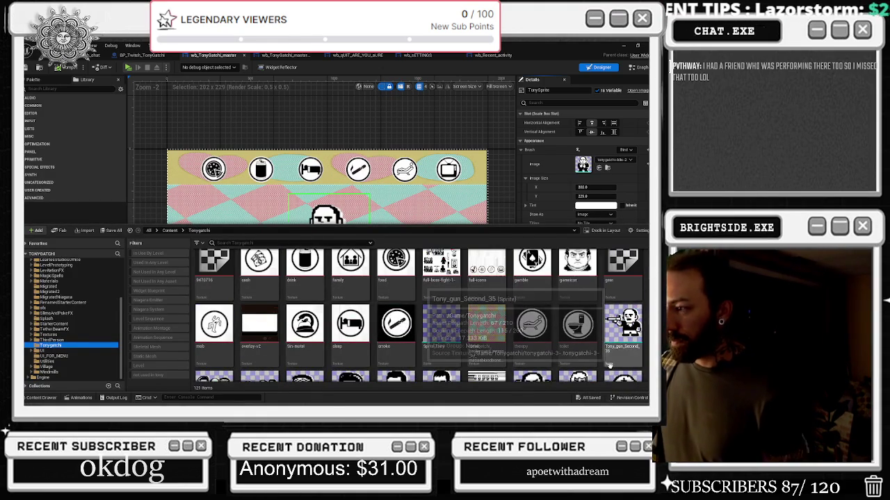
- Create a sprite from the full-boss-fight-1- texture and open it in the sprite editor
mouse_move(441, 277)
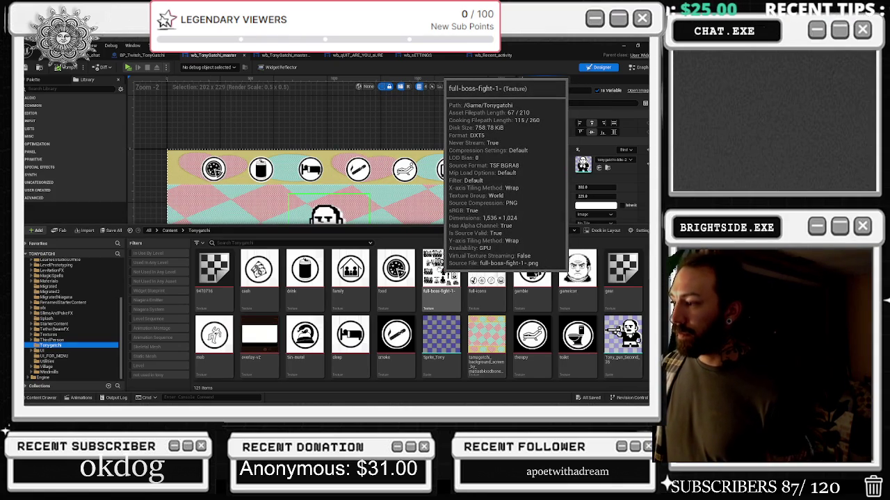
right_click(441, 276)
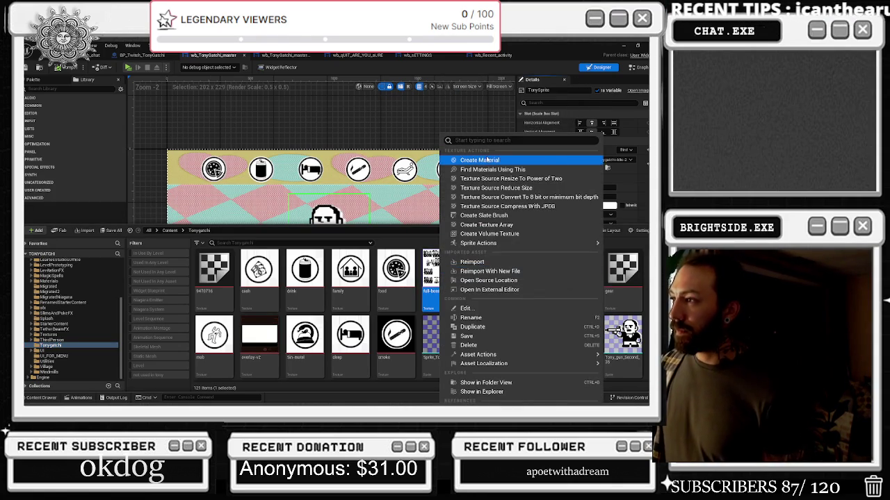
mouse_move(531, 243)
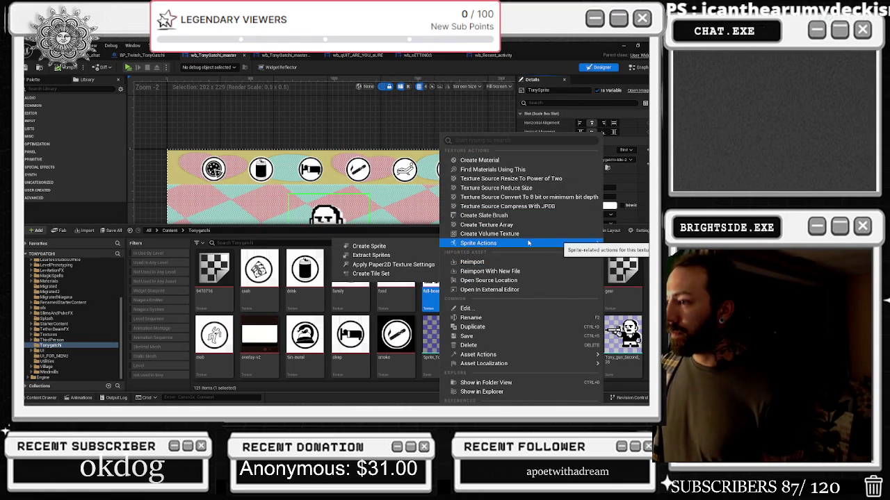
left_click(418, 247)
mouse_move(455, 255)
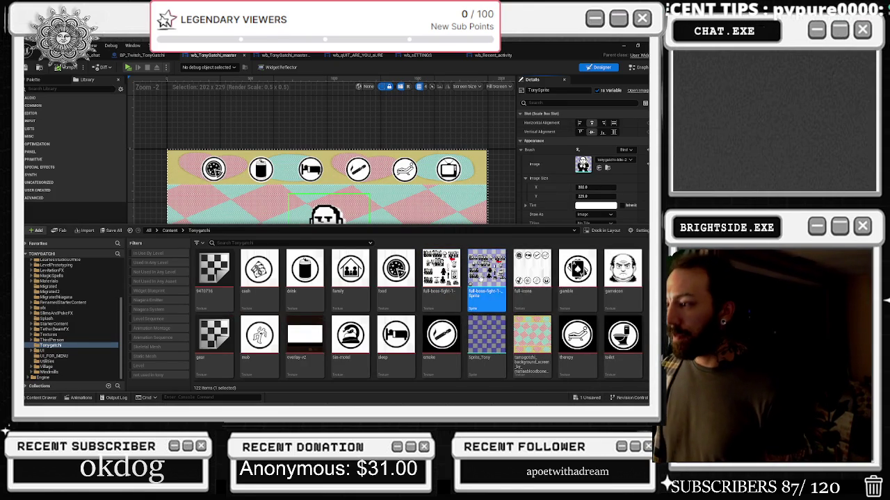
double_click(486, 267)
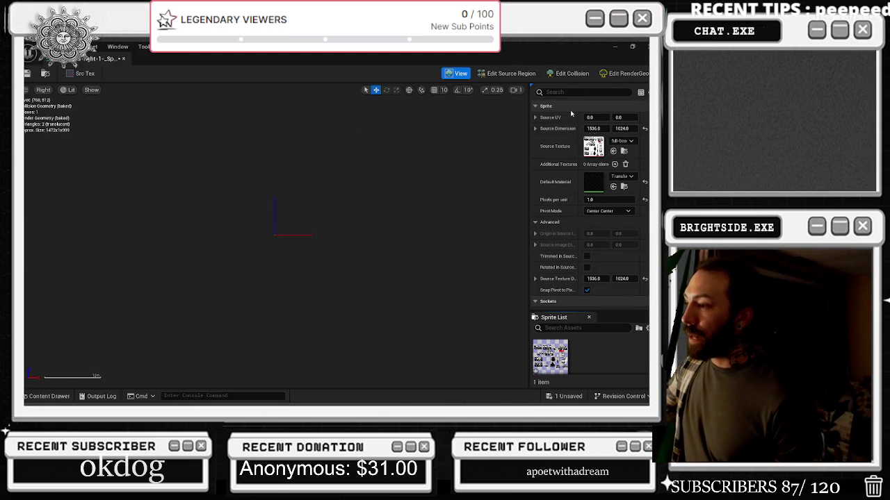
- Reshape the sprite's collision box toward the top-left in Edit Collision mode
left_click(515, 75)
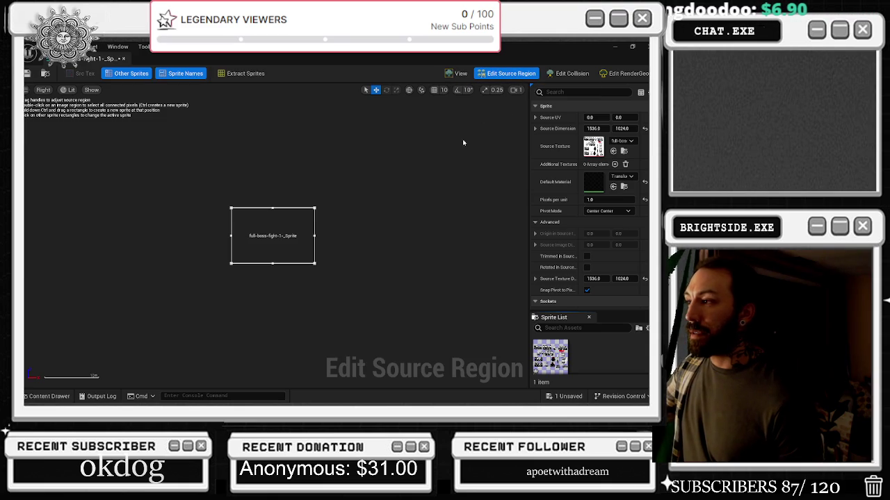
left_click(578, 75)
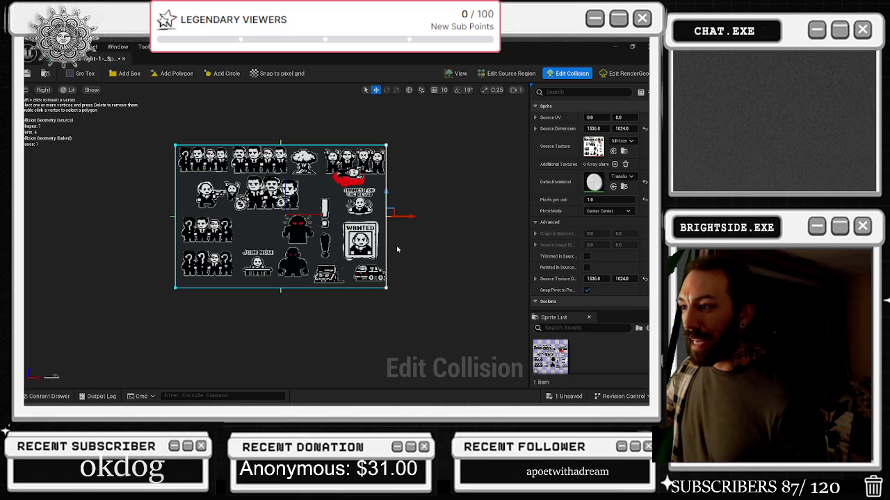
left_click_drag(401, 222, 244, 225)
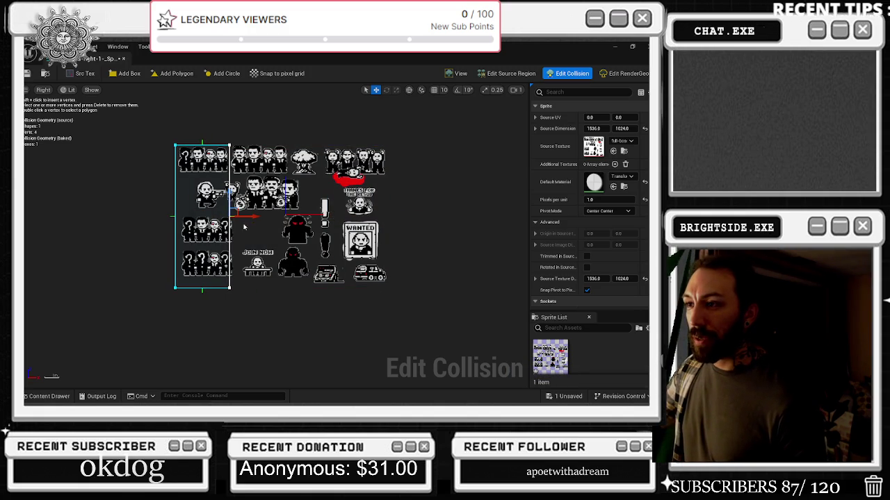
left_click(229, 289)
left_click_drag(228, 268, 230, 132)
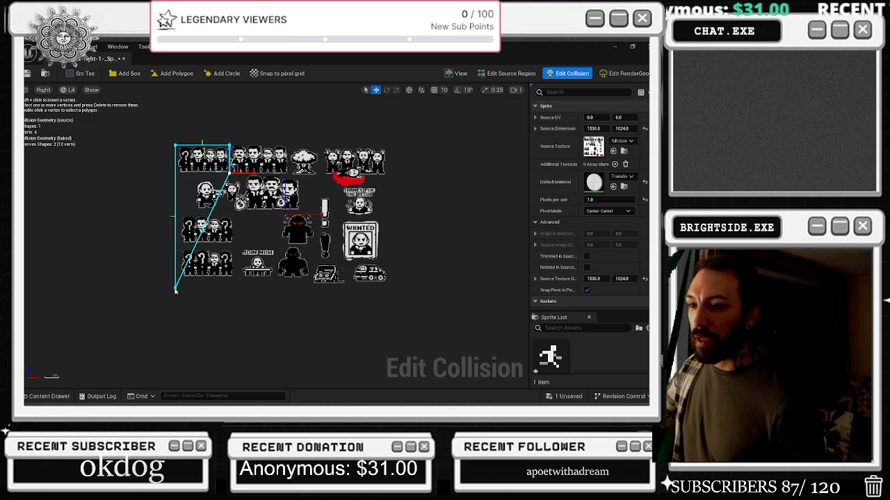
left_click(199, 131)
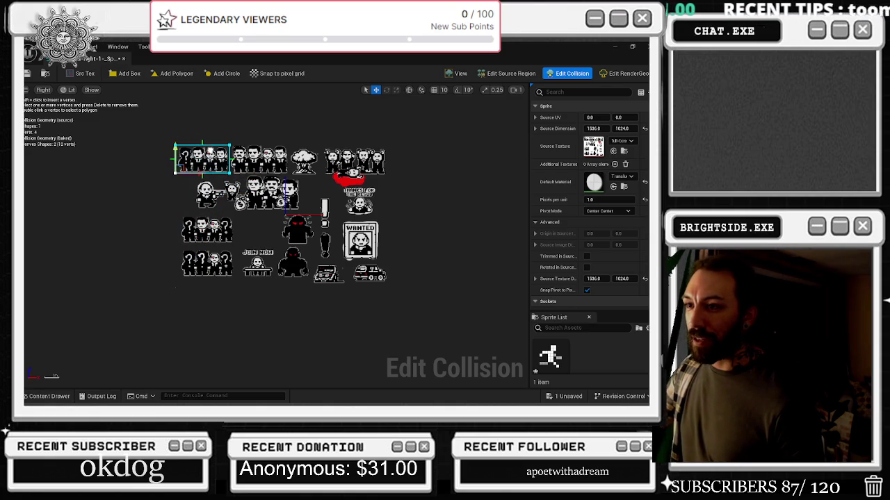
scroll(207, 152, "up", 5)
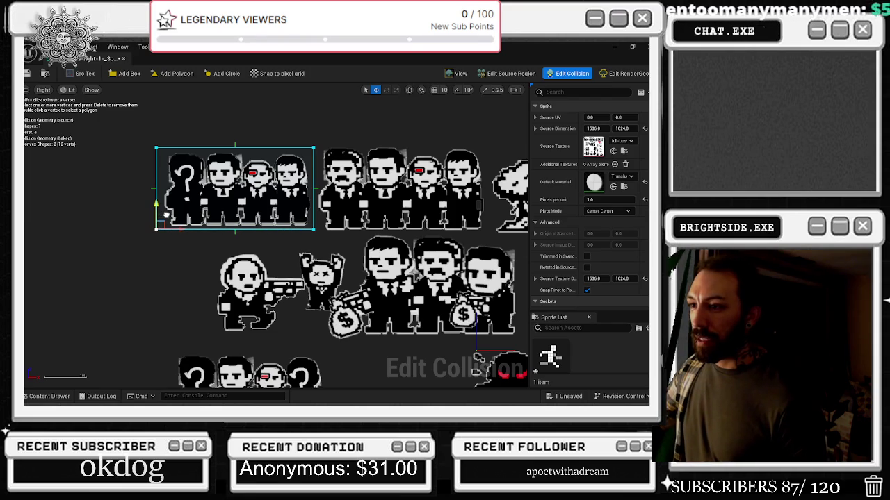
scroll(299, 139, "down", 2)
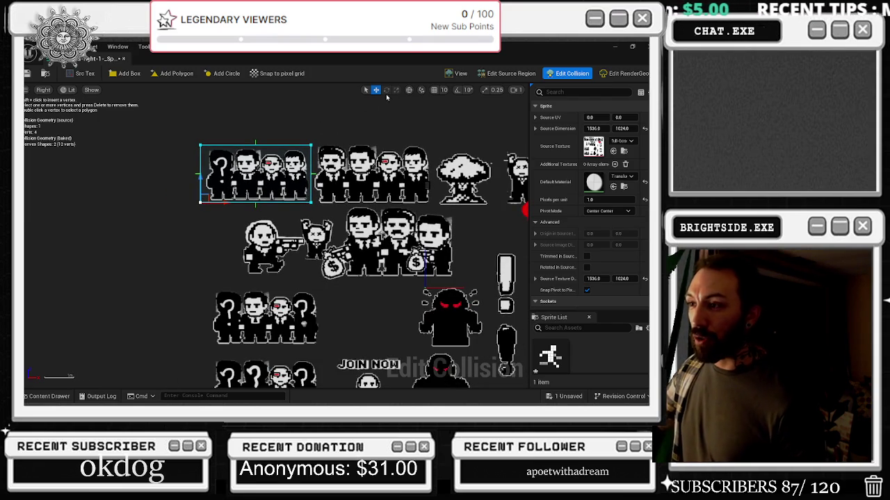
scroll(419, 151, "down", 4)
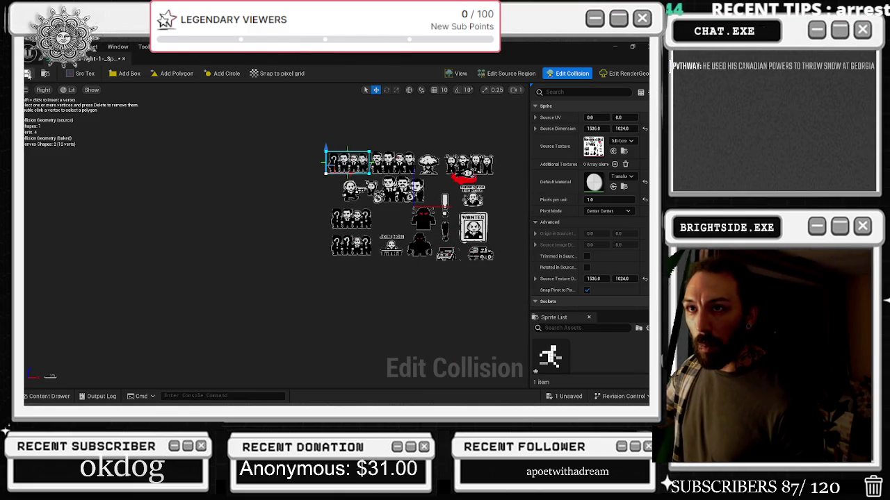
- Save the sprite, close it, and reopen it from the Content Drawer
left_click(28, 74)
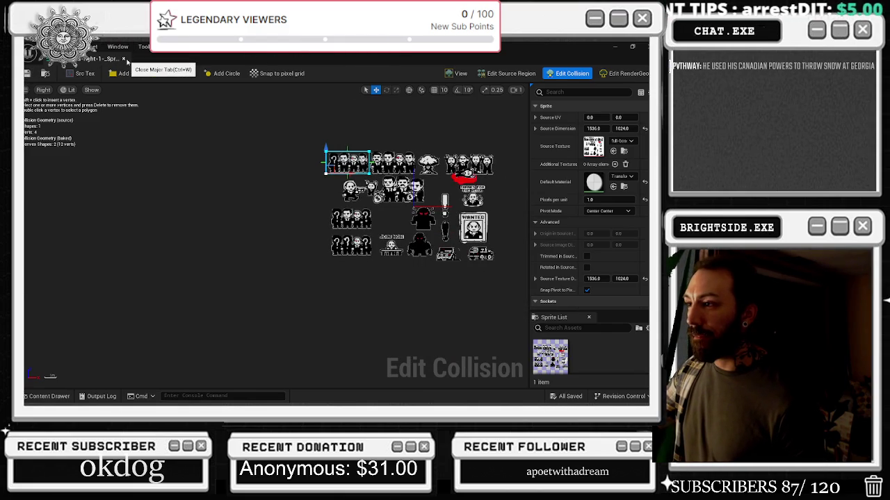
left_click(123, 58)
left_click(43, 397)
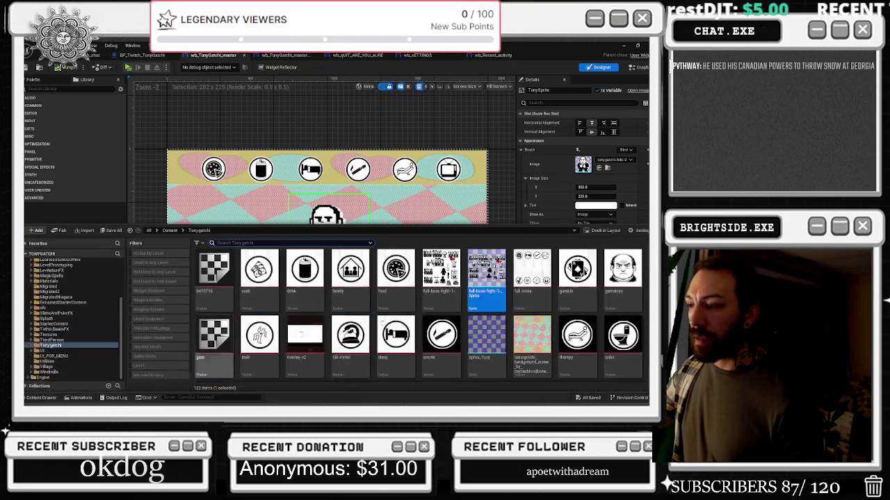
double_click(495, 295)
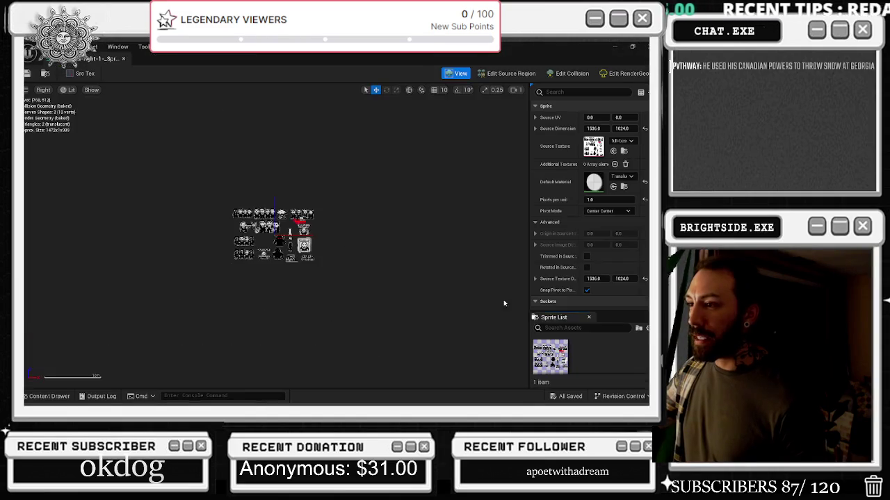
- Undo collision edits back to one box spanning the 1536×1024 sheet, then save and close
left_click(511, 73)
left_click(564, 74)
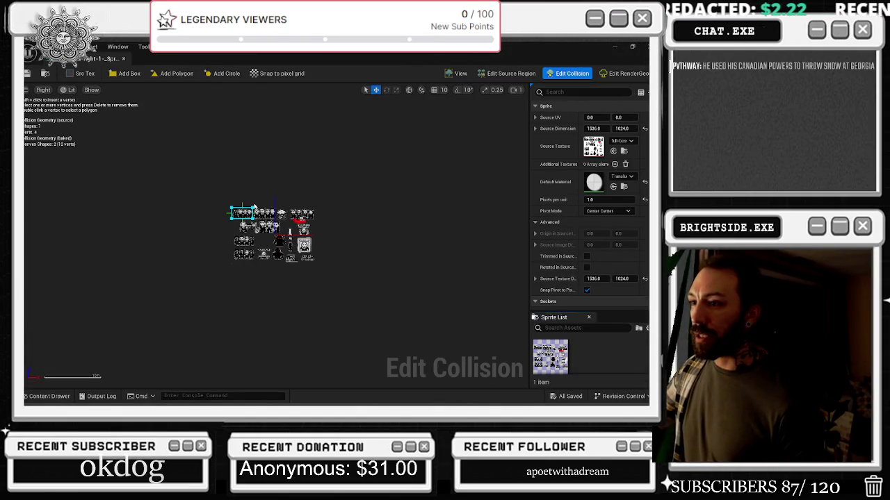
left_click_drag(254, 212, 256, 228)
key("ctrl+z")
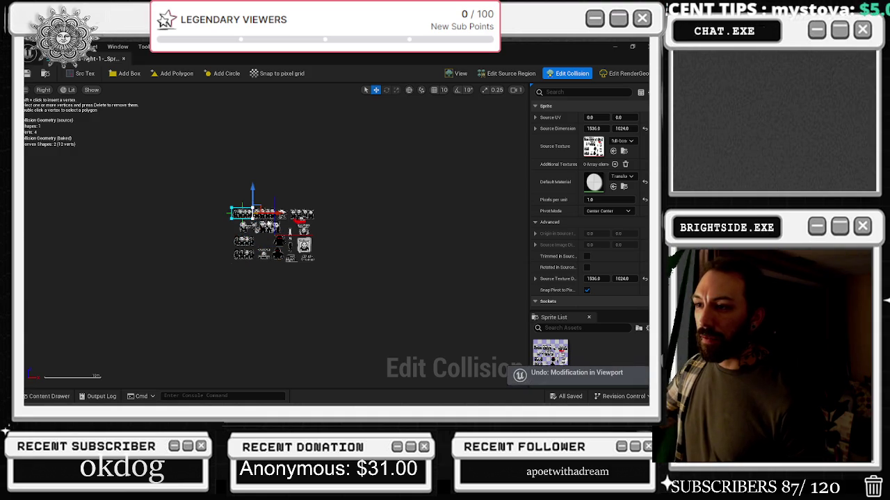
key("ctrl+z")
key("ctrl+z")
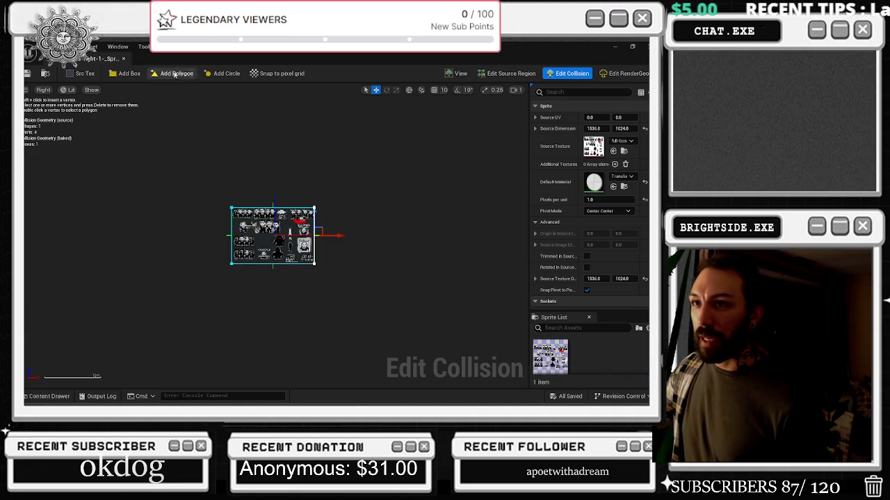
key("ctrl+s")
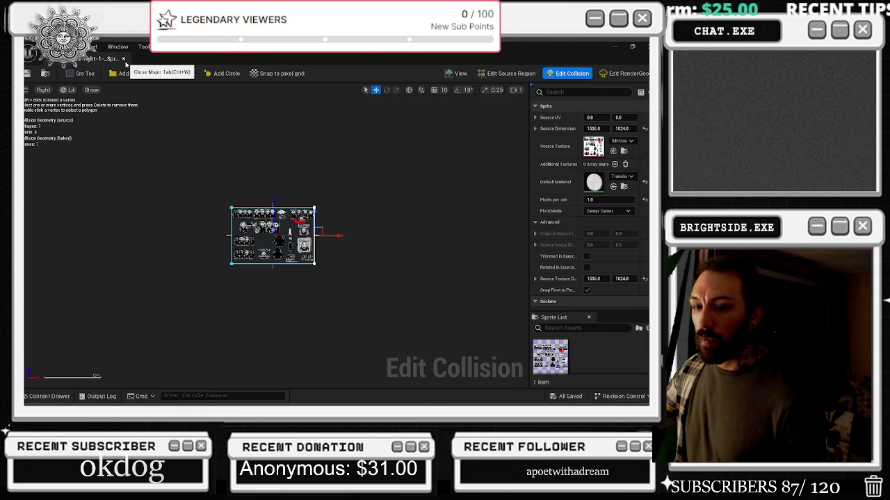
left_click(124, 59)
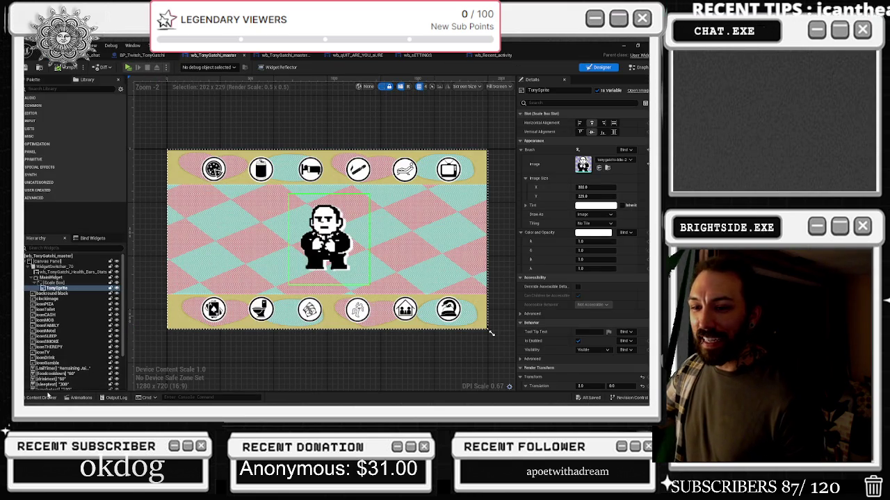
- Duplicate the full-boss-fight sprite in the Tonygatchi folder
left_click(40, 398)
left_click(486, 278)
right_click(495, 282)
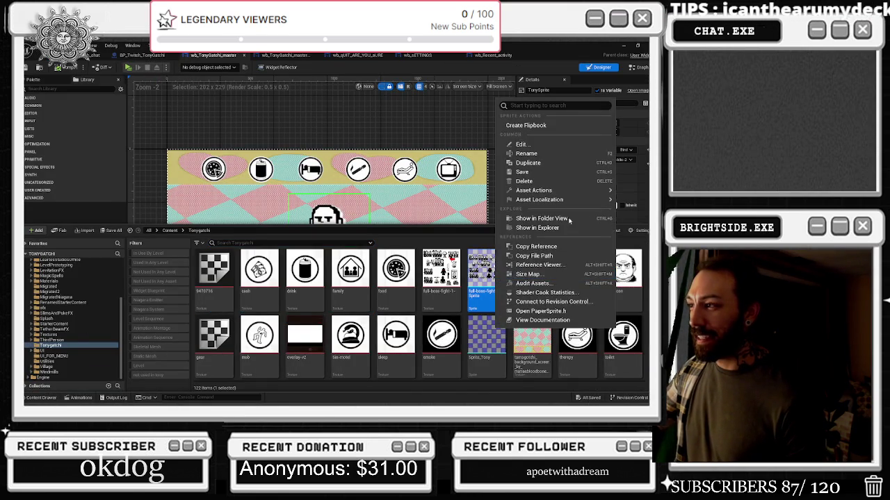
mouse_move(549, 190)
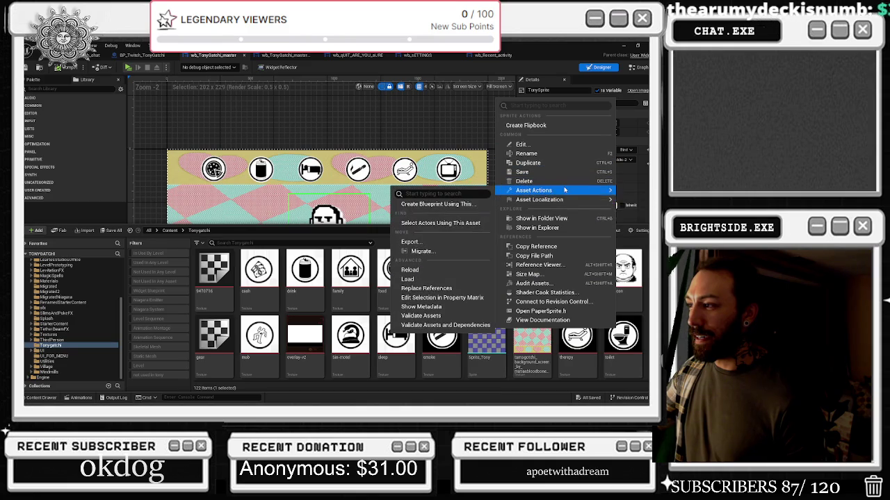
left_click(478, 278)
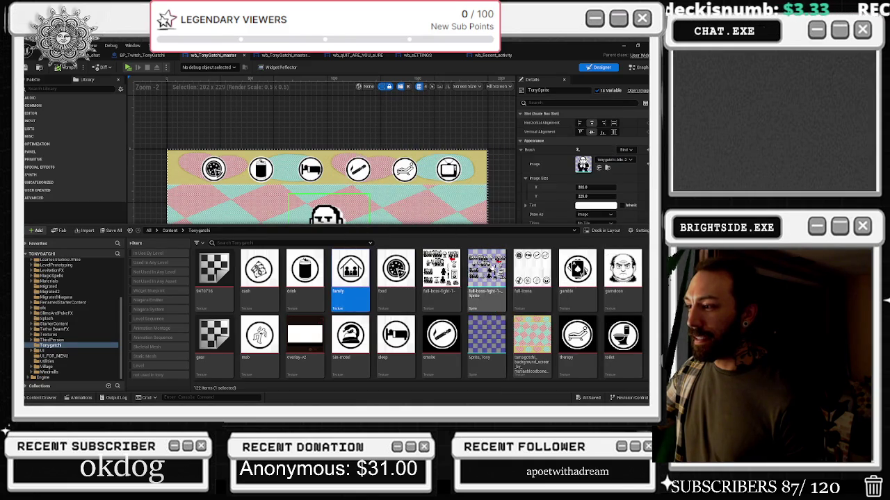
right_click(478, 278)
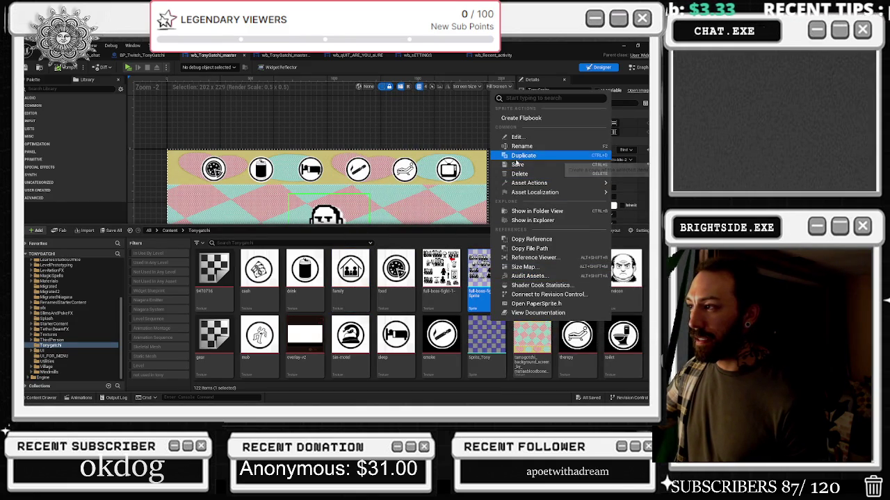
left_click(542, 155)
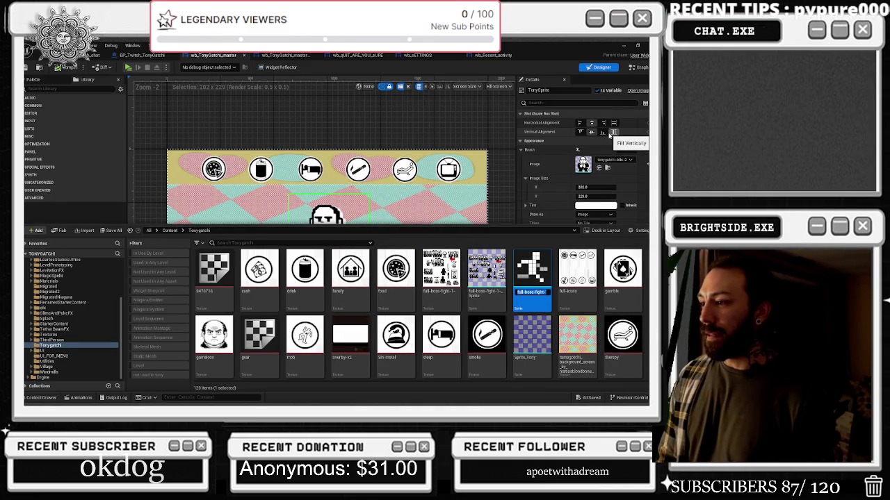
- Name the copy tony_full_family_boss_fight and open it in the sprite editor
key("BackSpace")
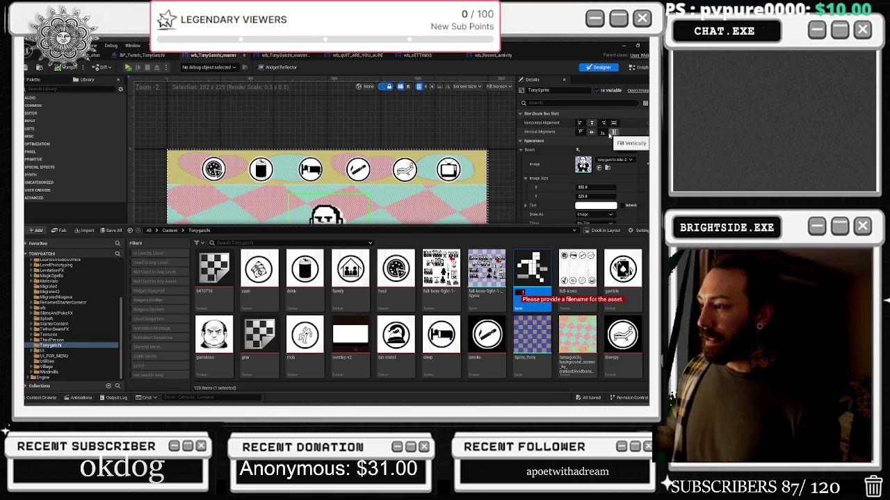
scroll(469, 297, "down", 2)
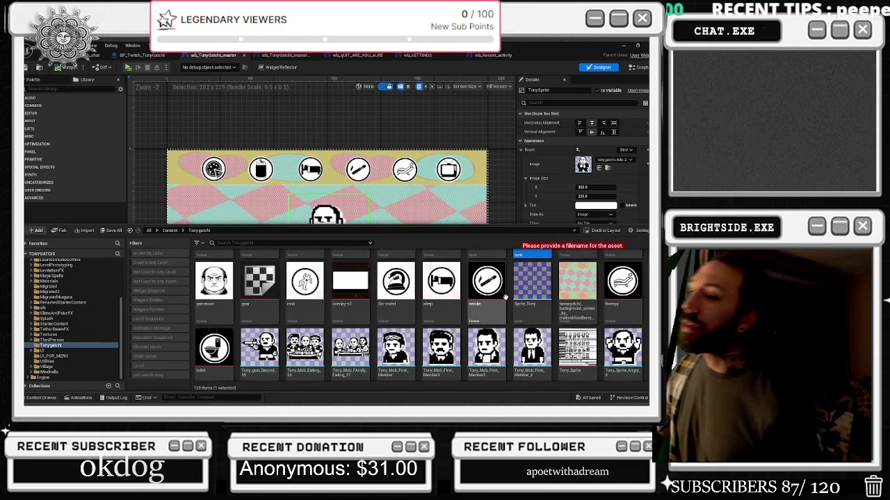
key("Escape")
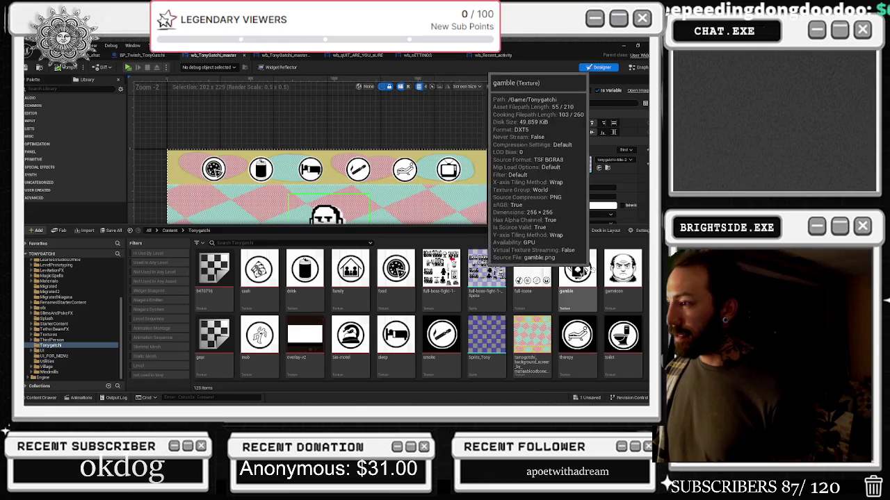
type("tony full")
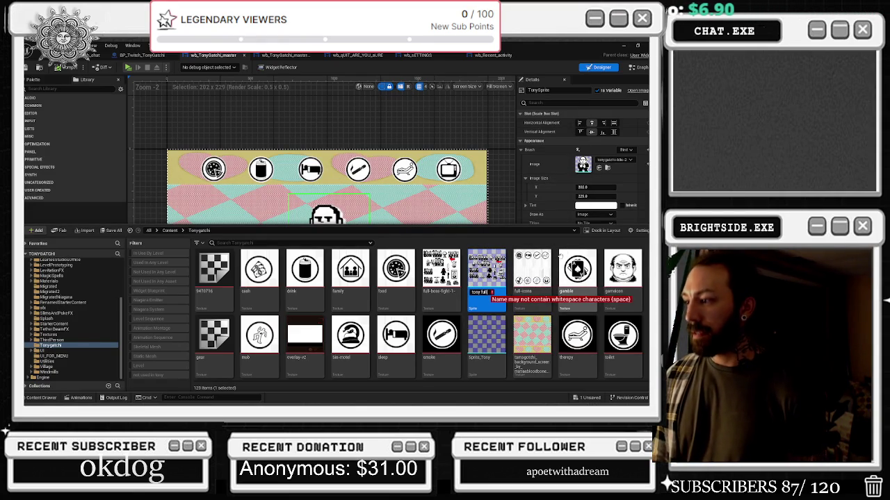
key("BackSpace")
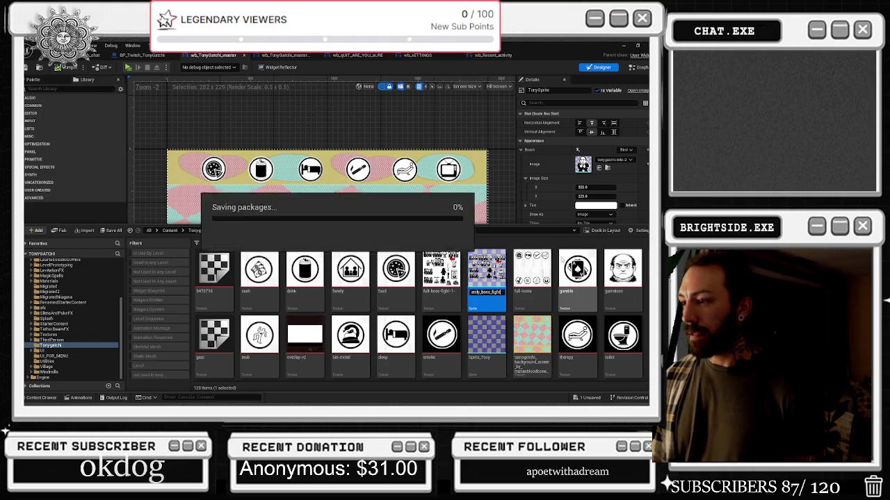
key("Escape")
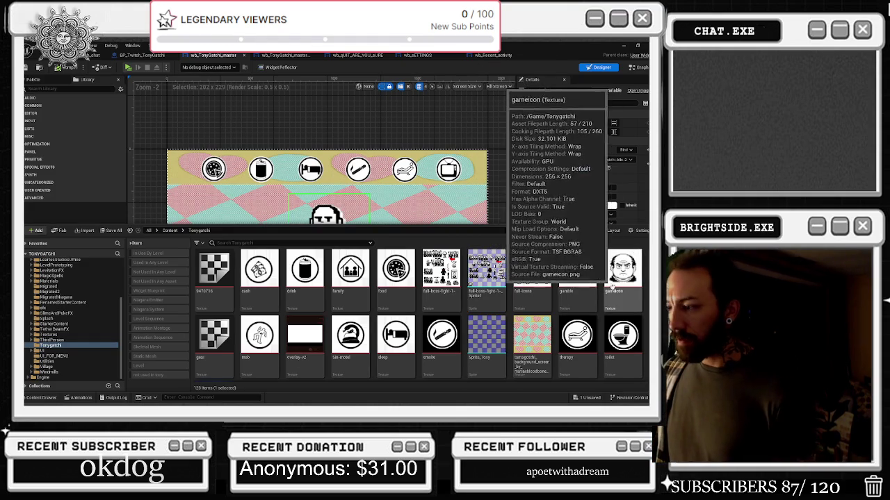
scroll(417, 313, "down", 5)
double_click(200, 308)
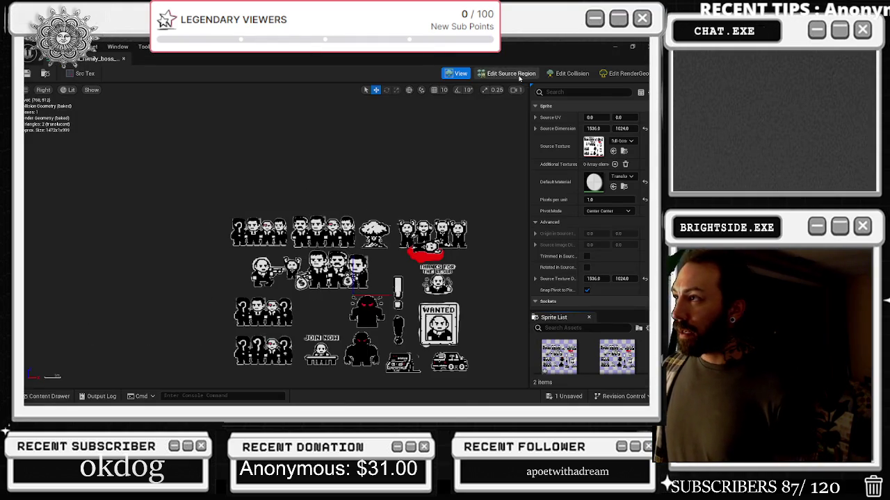
- Enter source-region editing and try pulling the region's right and top edges
left_click(511, 73)
scroll(414, 291, "up", 4)
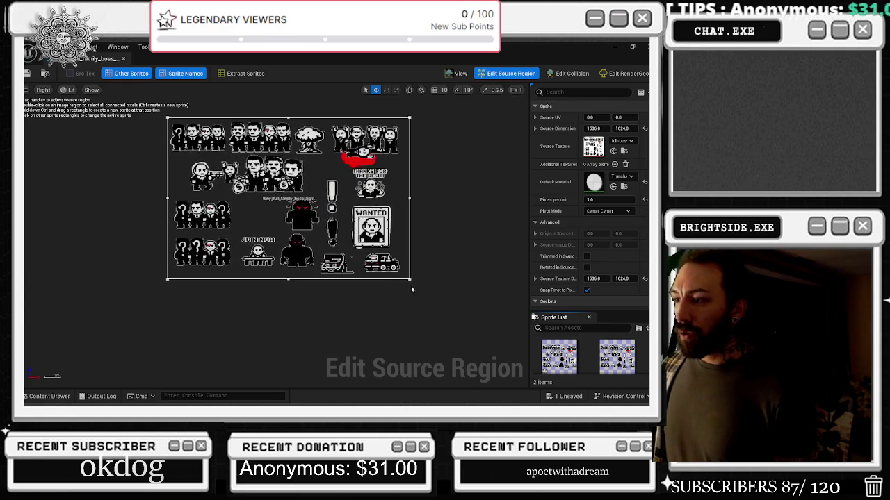
mouse_move(433, 199)
left_mouse_down()
mouse_move(254, 210)
mouse_move(285, 194)
mouse_move(282, 185)
left_mouse_up()
left_click_drag(222, 119, 224, 233)
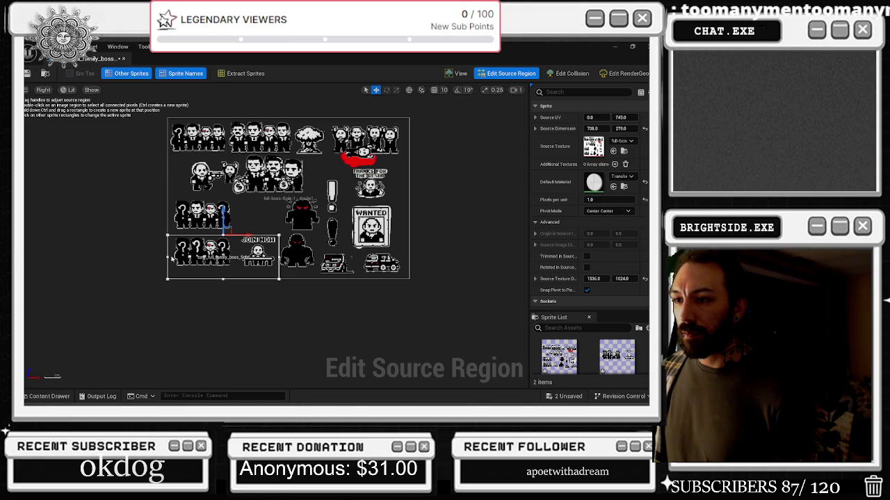
mouse_move(224, 232)
left_mouse_down()
mouse_move(223, 125)
mouse_move(278, 98)
left_mouse_up()
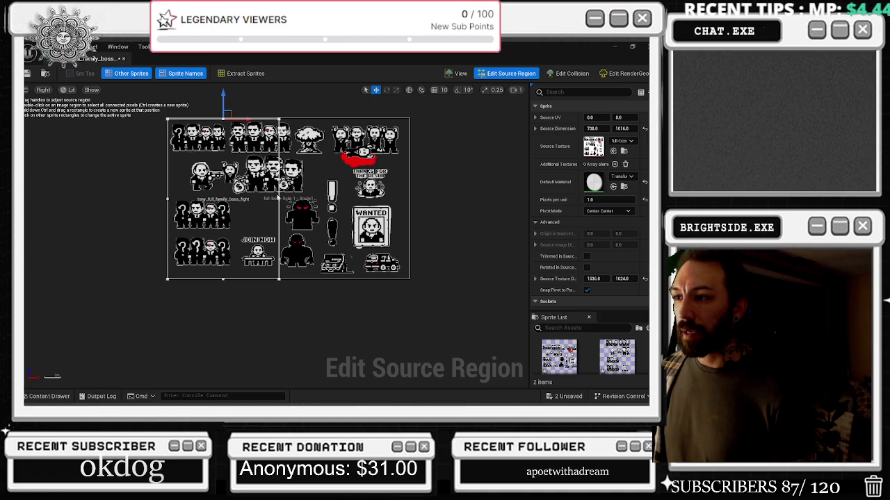
- On tony_full_family_boss_fight, trim the region's left, right and bottom edges to the top mobster group
left_click(334, 209)
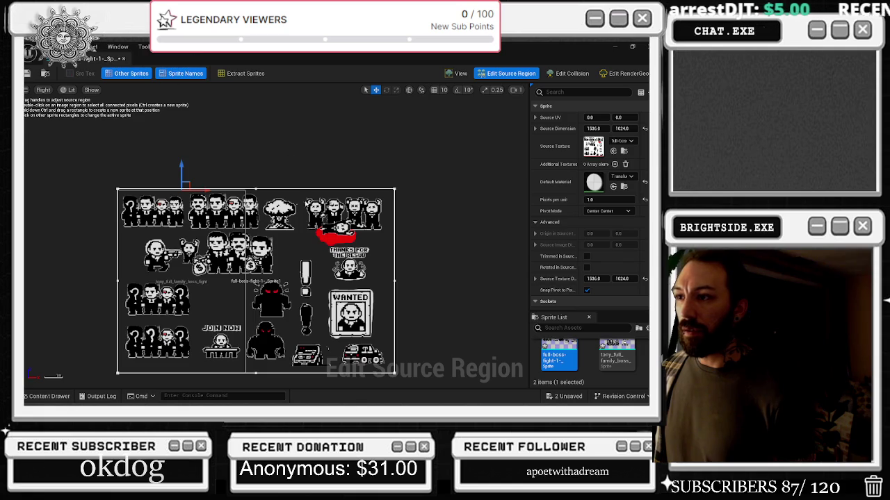
left_click(230, 254)
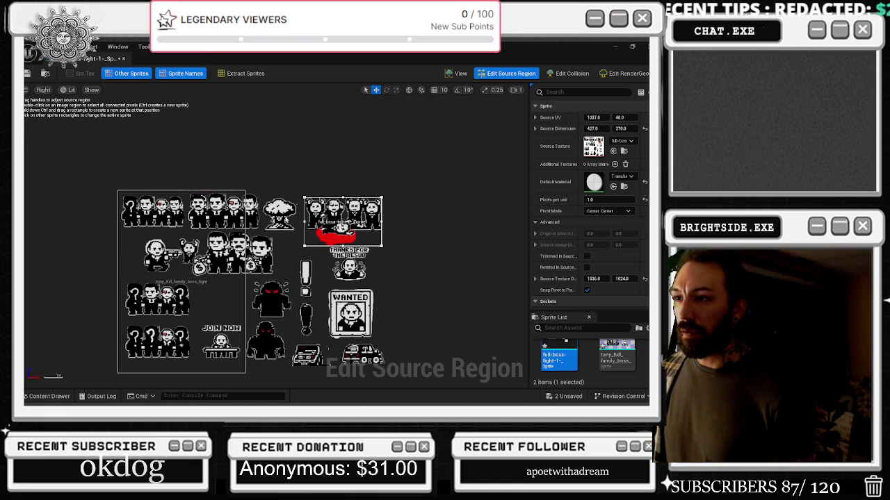
scroll(263, 206, "up", 3)
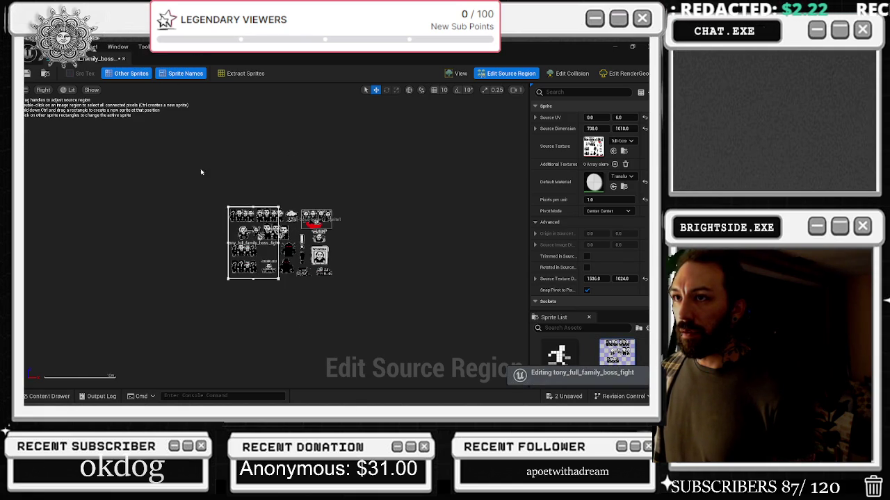
scroll(299, 221, "up", 1)
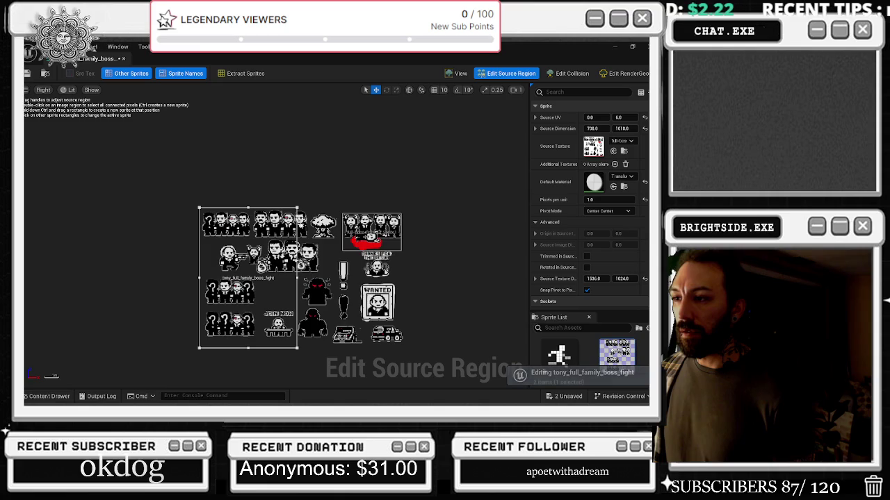
left_click_drag(298, 278, 309, 278)
mouse_move(199, 278)
left_mouse_down()
mouse_move(259, 278)
mouse_move(251, 278)
left_mouse_up()
left_click(279, 349)
mouse_move(278, 348)
left_mouse_down()
mouse_move(280, 224)
mouse_move(281, 239)
left_mouse_up()
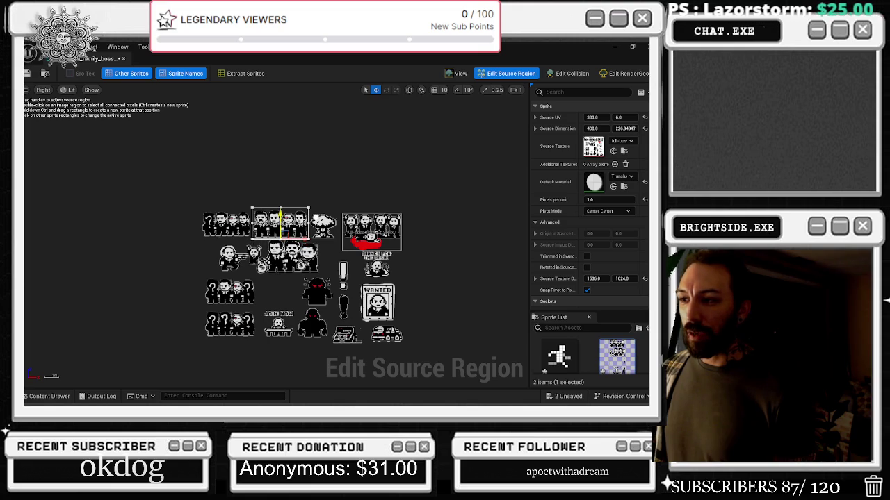
- Make the right-hand group's Sprite1 the active sprite
scroll(283, 223, "up", 2)
scroll(288, 237, "up", 1)
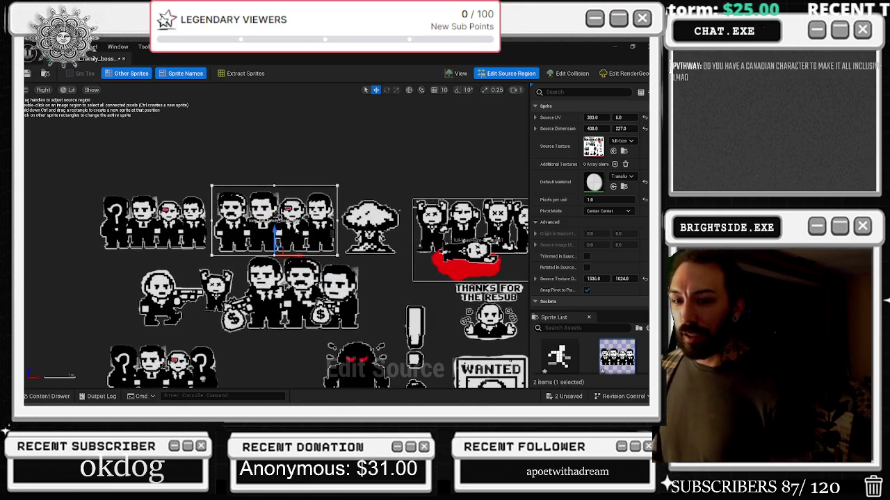
scroll(295, 225, "down", 2)
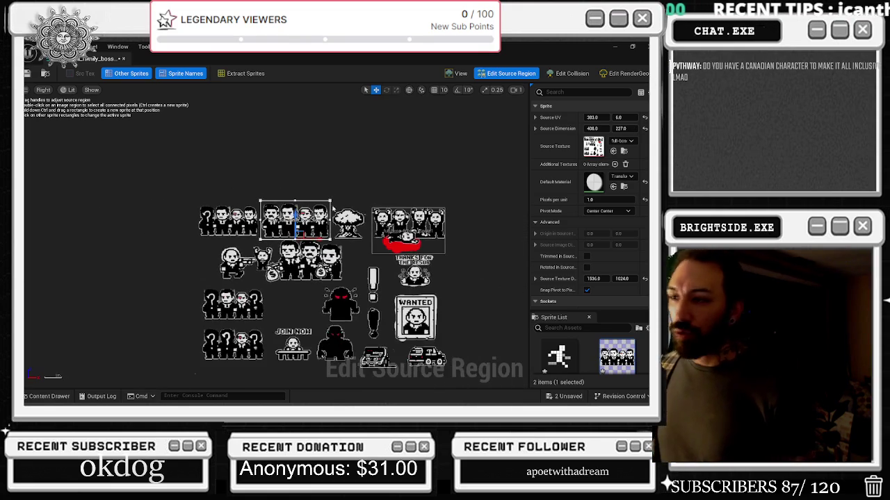
scroll(431, 226, "up", 1)
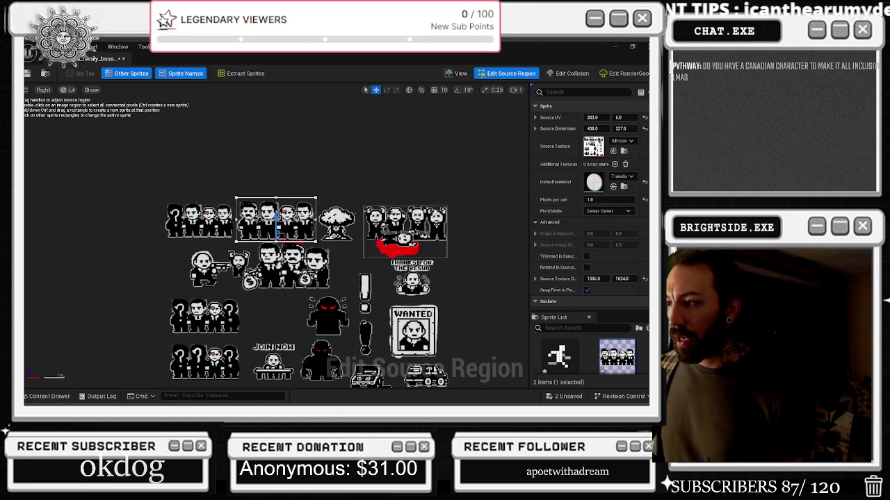
left_click(430, 212)
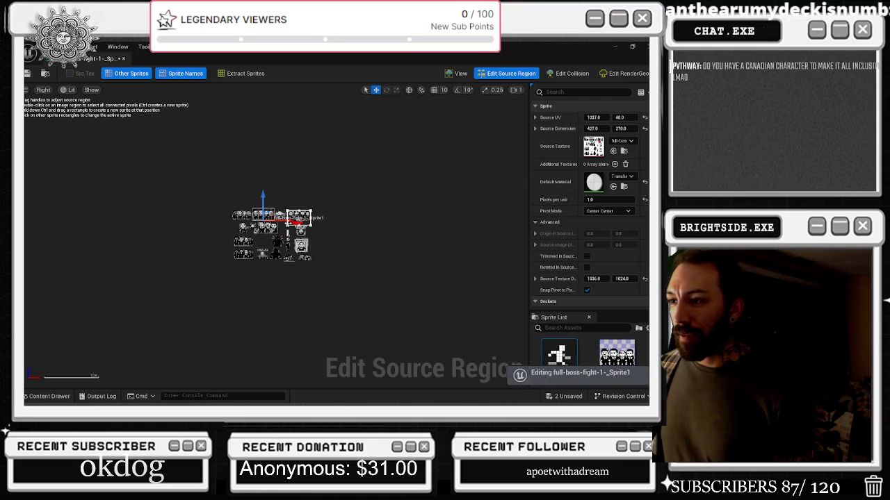
scroll(312, 219, "up", 4)
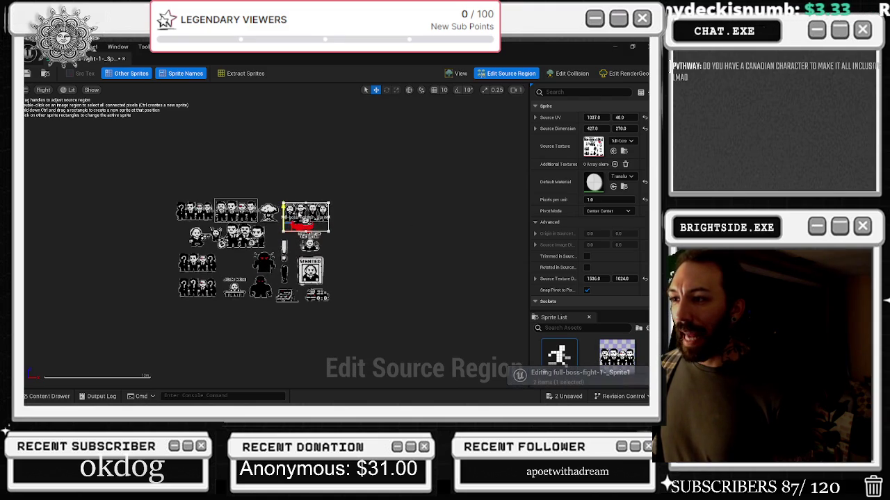
- Extend Sprite1's source region bottom slightly to 427×273, covering the red splat
left_click(31, 400)
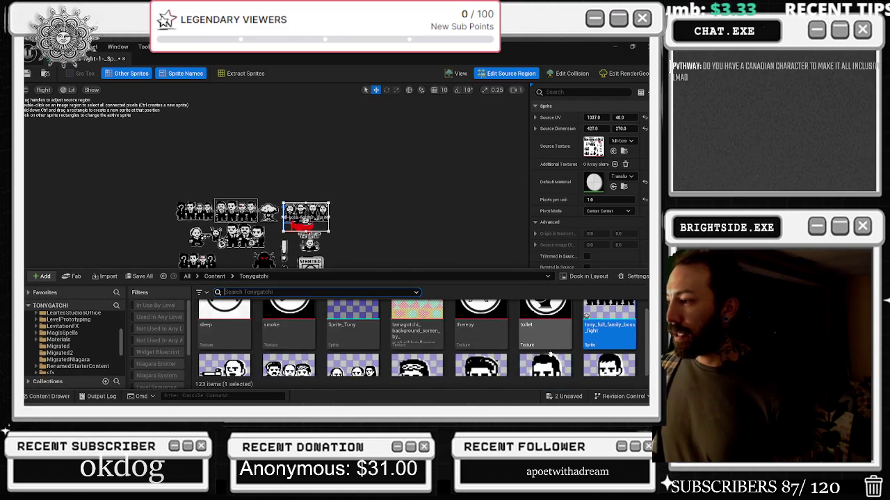
scroll(314, 228, "up", 3)
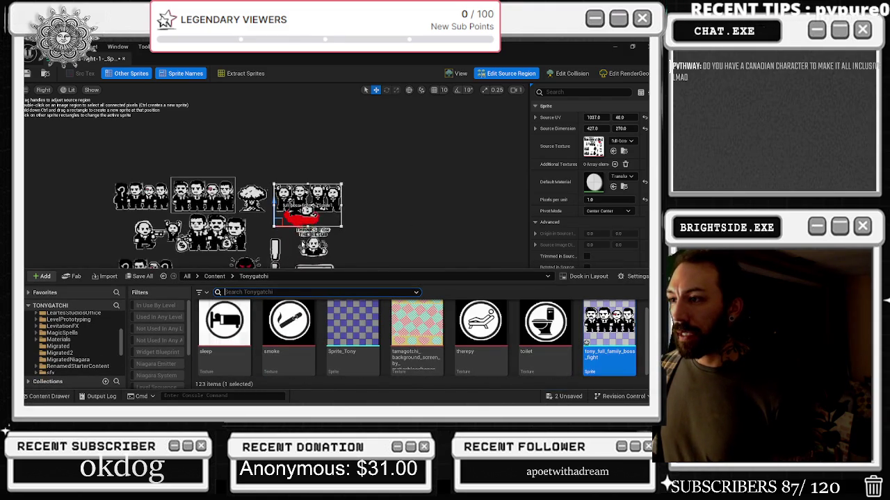
key("ctrl+space")
scroll(303, 225, "up", 3)
left_click_drag(321, 200, 342, 199)
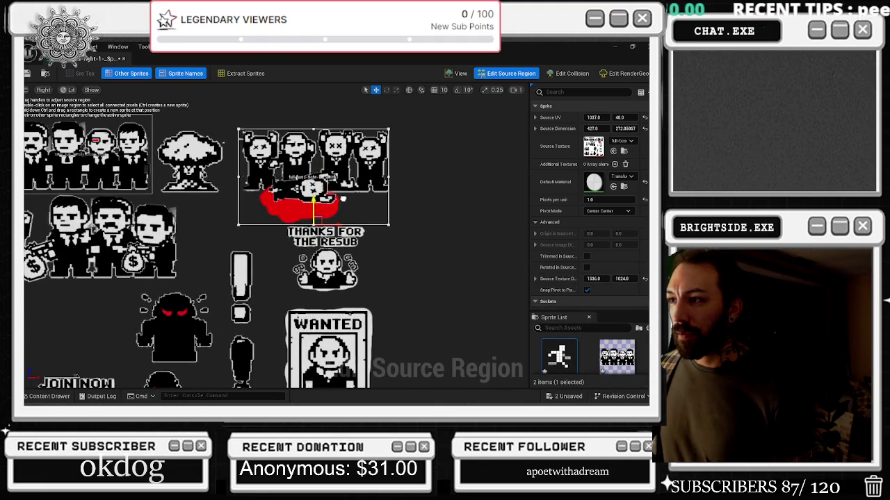
- Save the edited sprites, then toggle Edit Collision and return to Edit Source Region
left_click(48, 396)
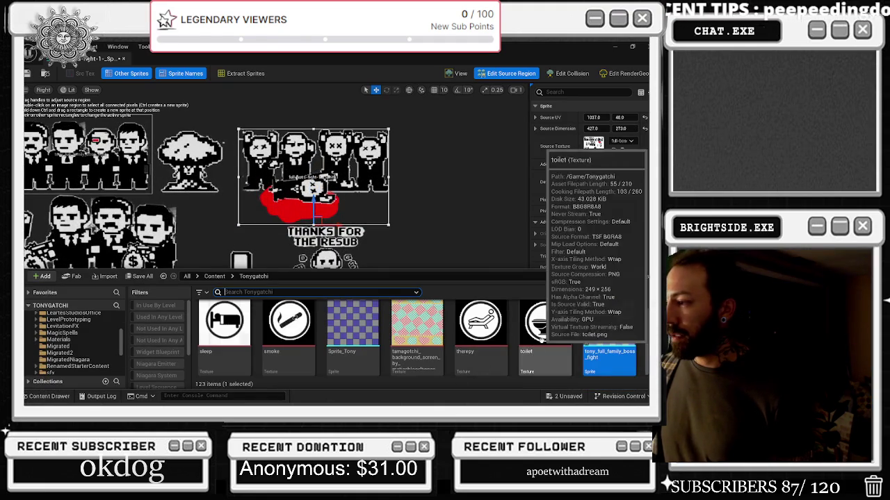
scroll(595, 333, "down", 2)
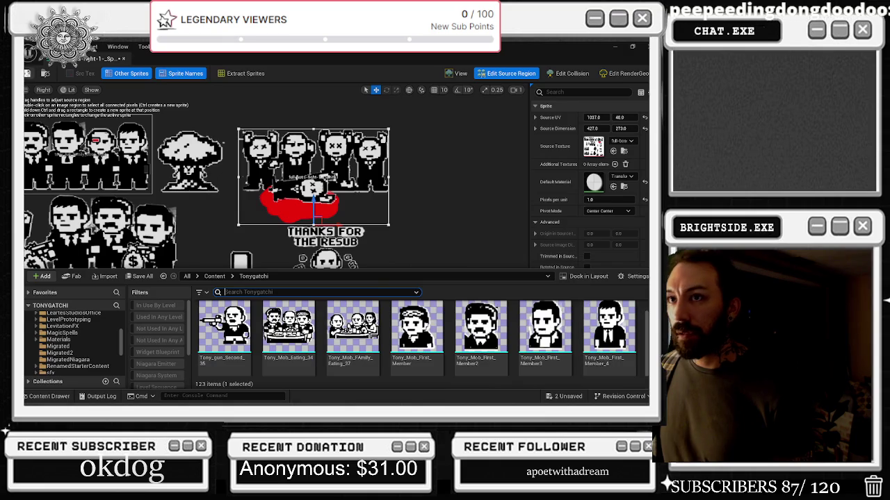
left_click(27, 73)
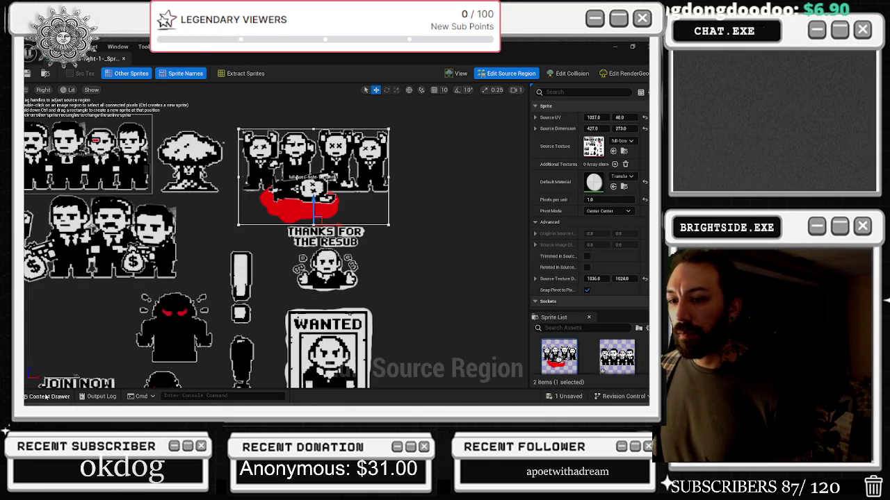
left_click(49, 396)
left_click(572, 73)
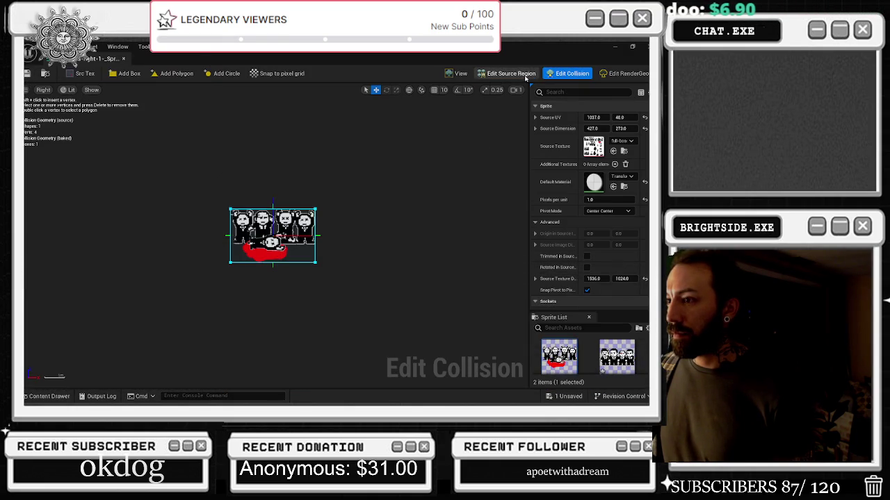
left_click(522, 77)
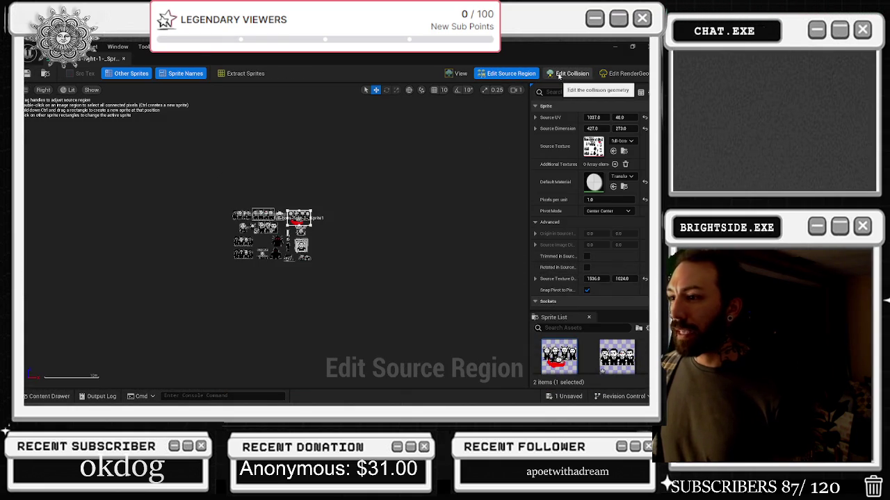
scroll(234, 237, "up", 3)
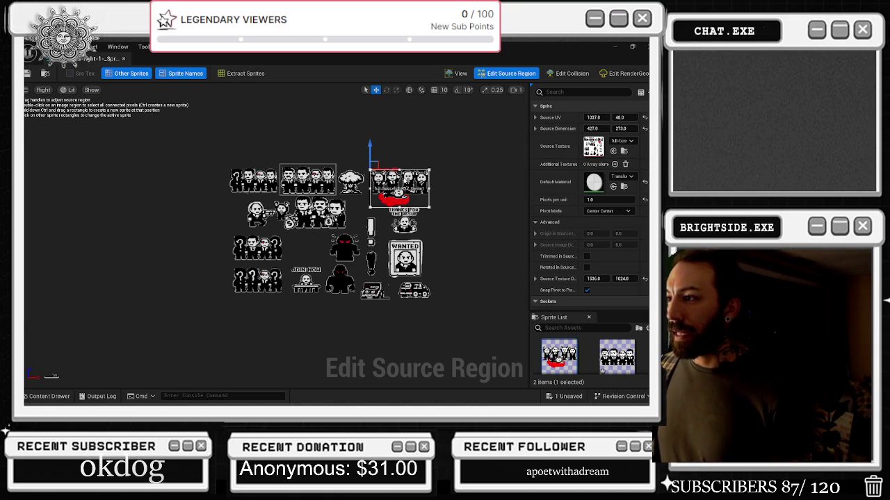
- Move the left edge out and the right edge in to frame the four mobsters (427×229 at 376,0)
mouse_move(370, 171)
left_mouse_down()
mouse_move(267, 170)
mouse_move(285, 171)
mouse_move(278, 142)
left_mouse_up()
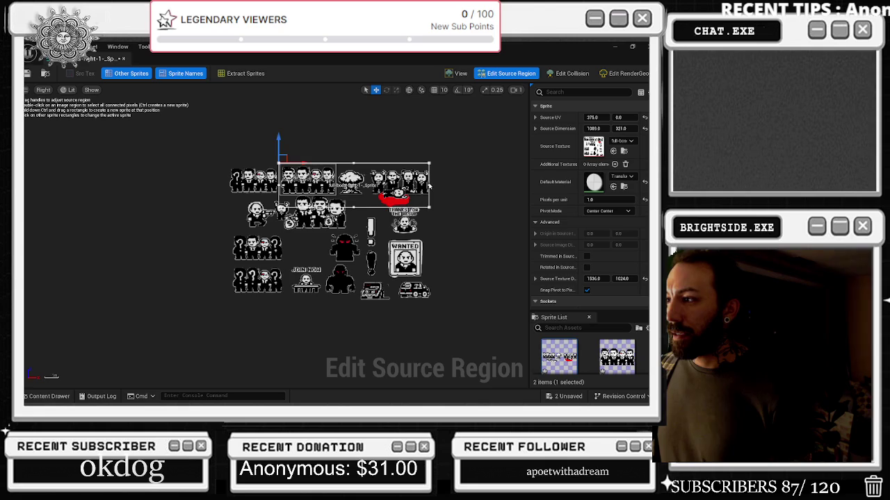
mouse_move(438, 185)
left_mouse_down()
mouse_move(340, 183)
mouse_move(308, 193)
left_mouse_up()
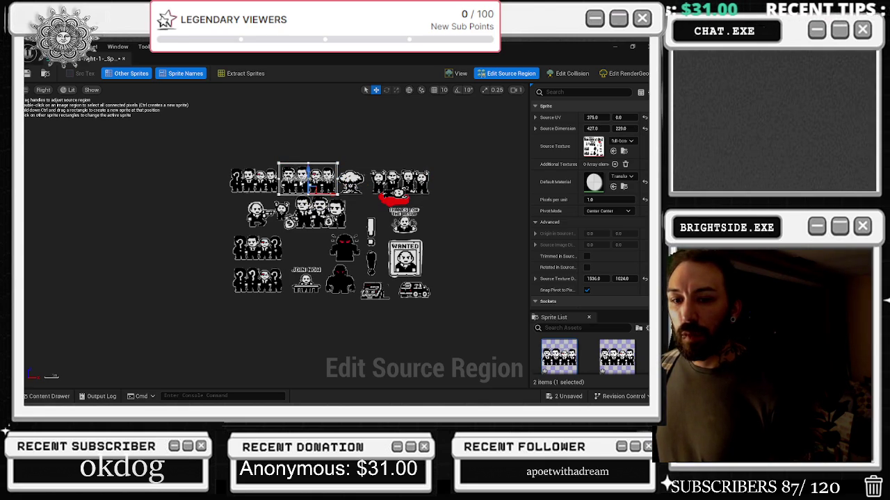
scroll(339, 194, "up", 2)
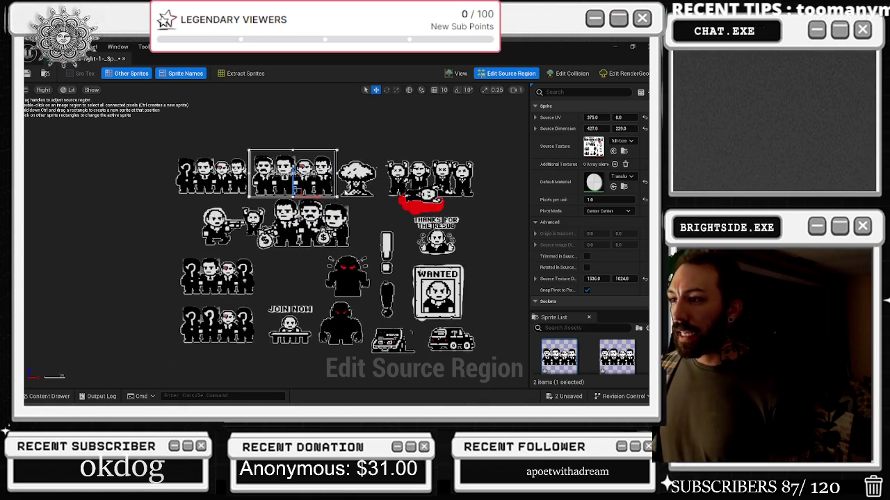
left_click(50, 396)
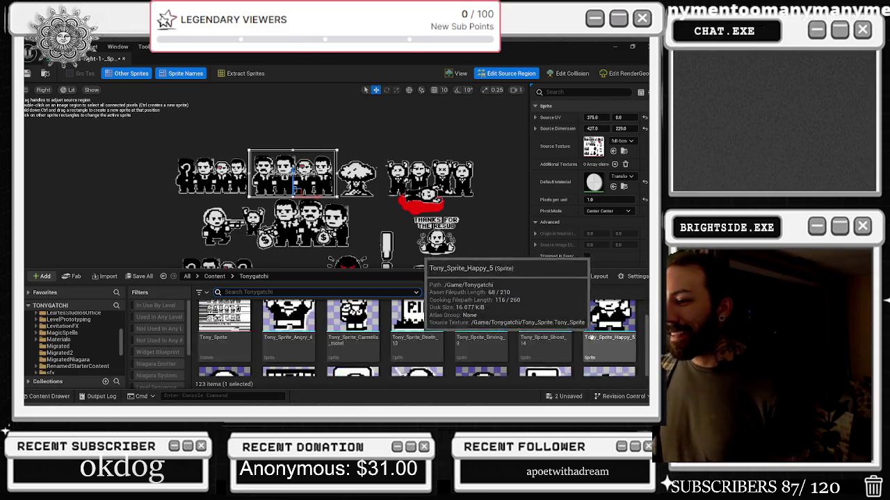
- Duplicate tony_full_family_boss_fight in Tonygatchi and move to the end of the copy's name
scroll(596, 336, "up", 4)
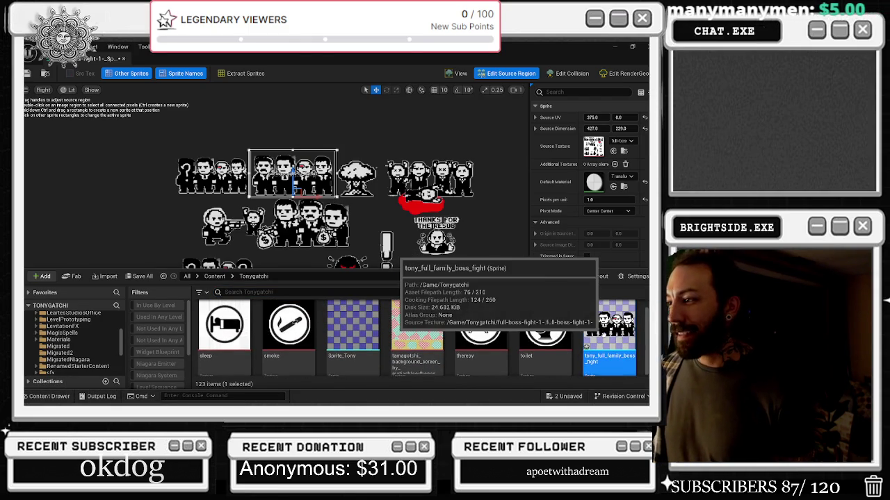
right_click(601, 337)
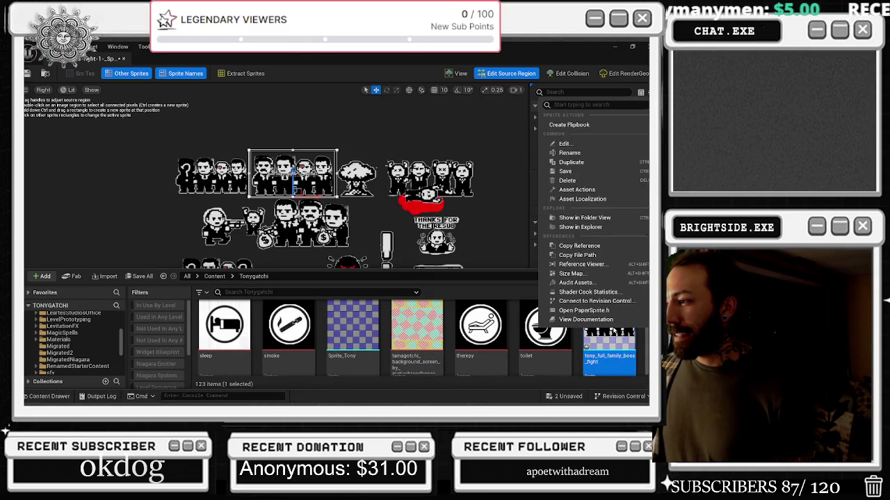
left_click(592, 164)
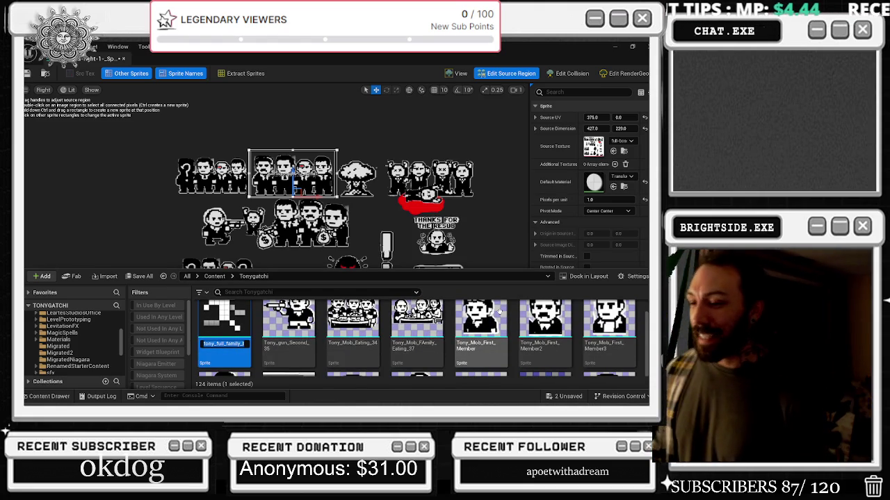
key("End")
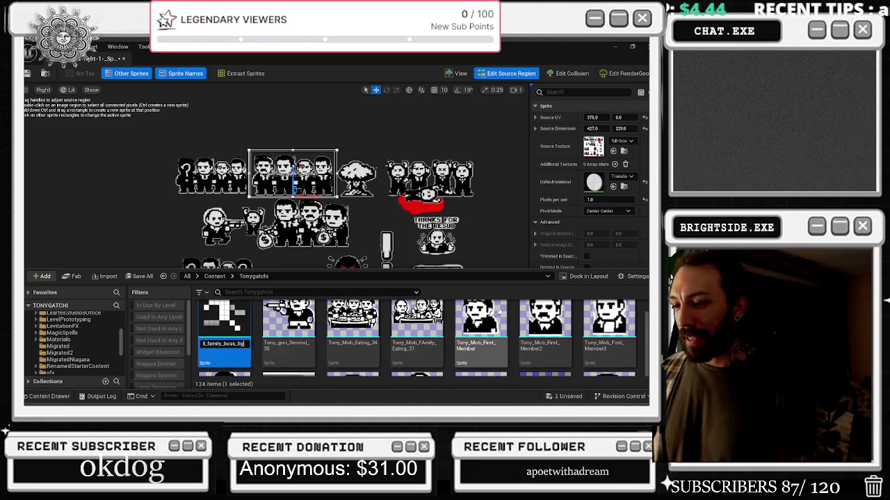
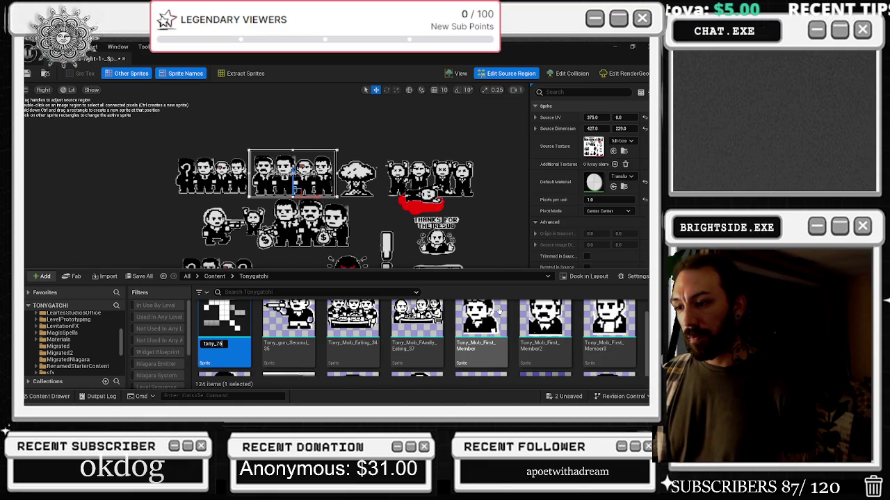
- Name the new sprite tony_75_family_boss_fight, open it and enter Edit Source Region
type("amily_mob")
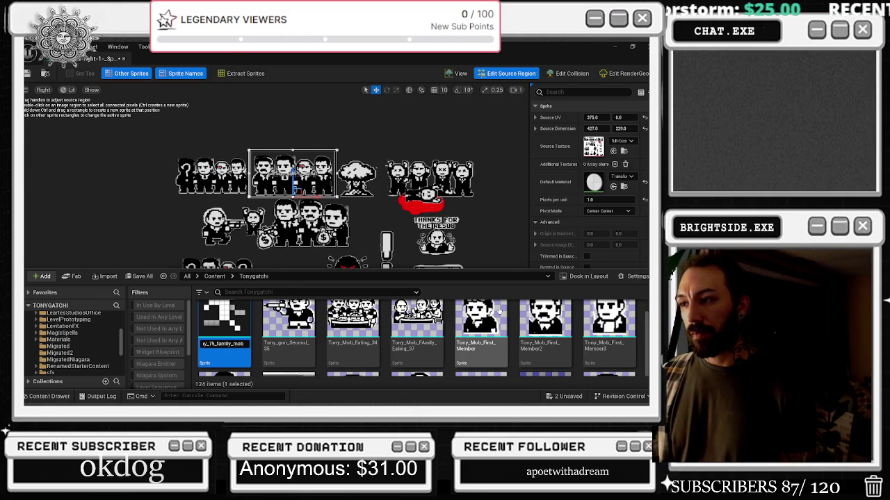
type("mbomob")
key("Return")
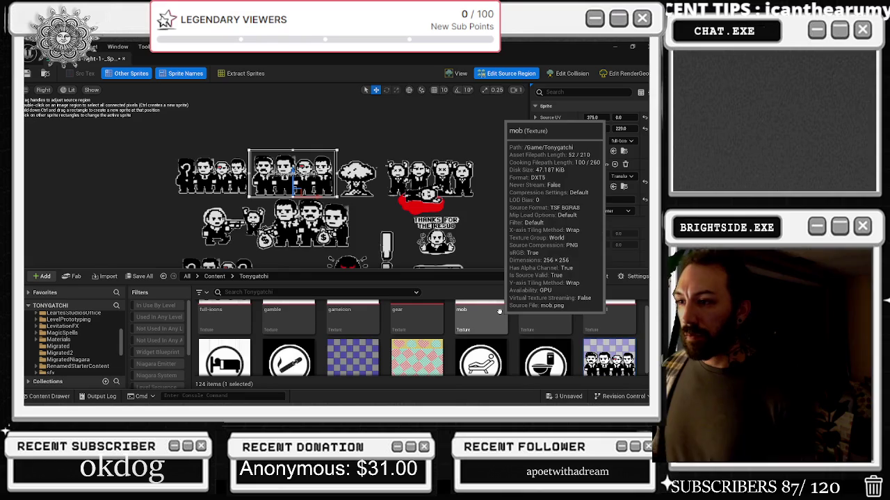
scroll(598, 334, "down", 2)
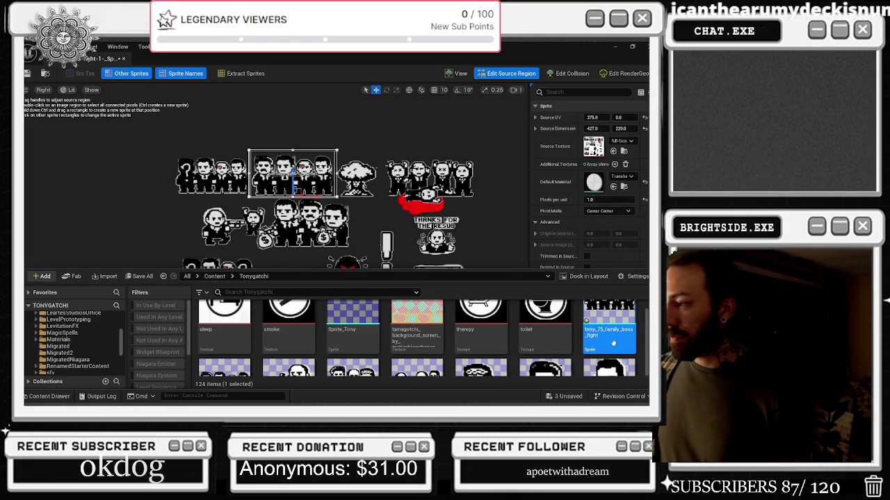
left_click_drag(613, 344, 616, 348)
left_click(590, 363)
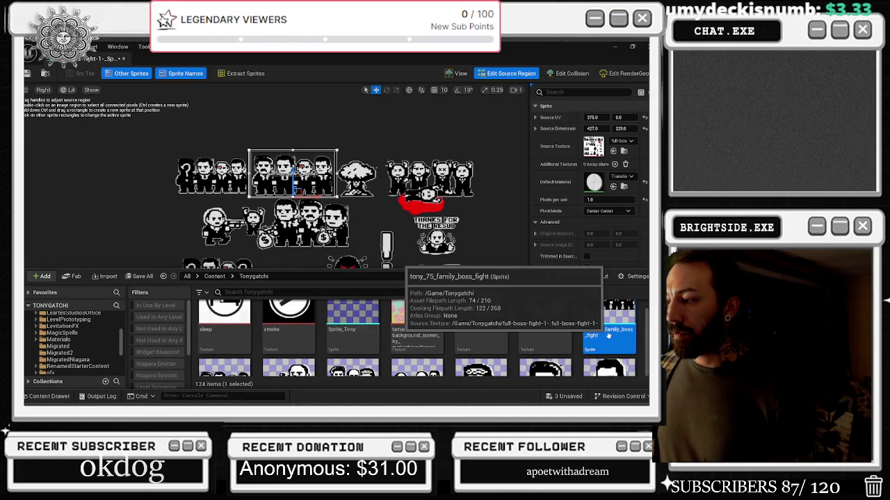
double_click(609, 325)
left_click(507, 73)
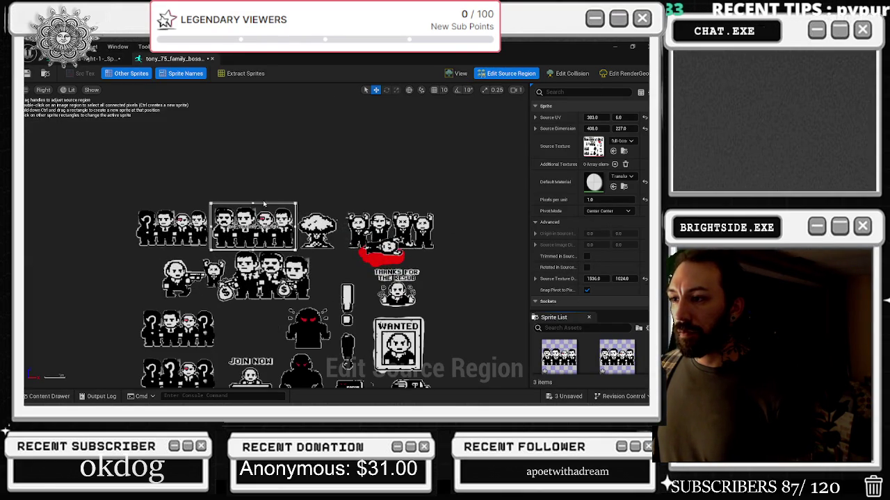
- Lower the top edge of the tony_75_family_boss_fight region on the sheet
left_click(253, 205)
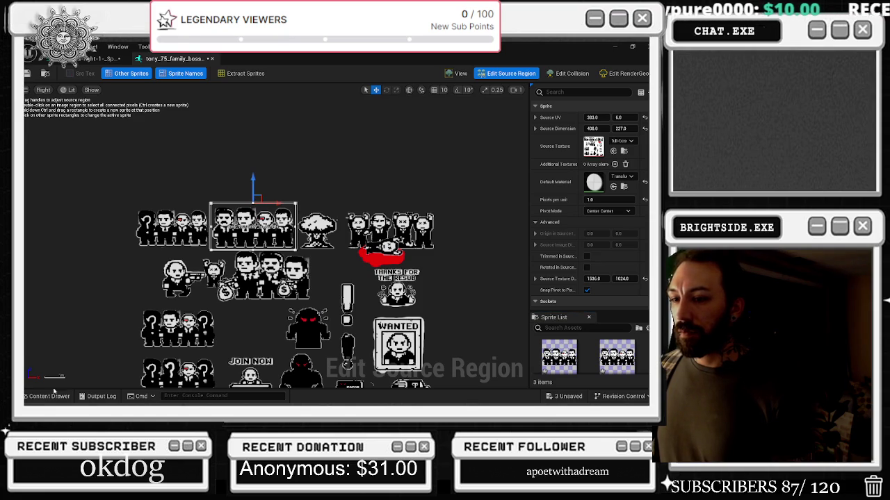
left_click(44, 395)
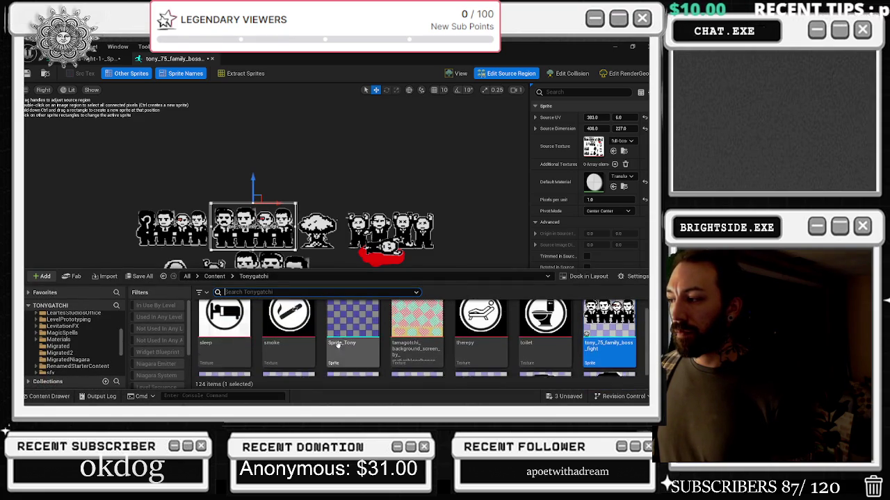
left_click(271, 206)
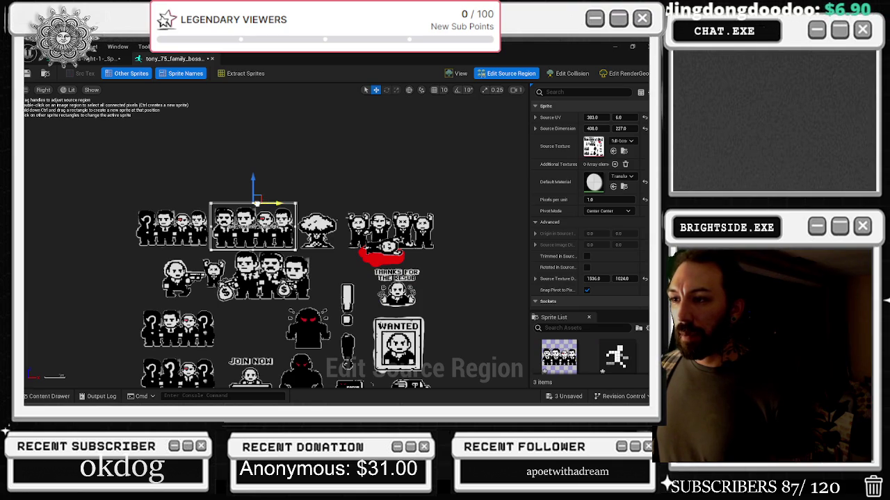
left_click_drag(254, 188, 264, 201)
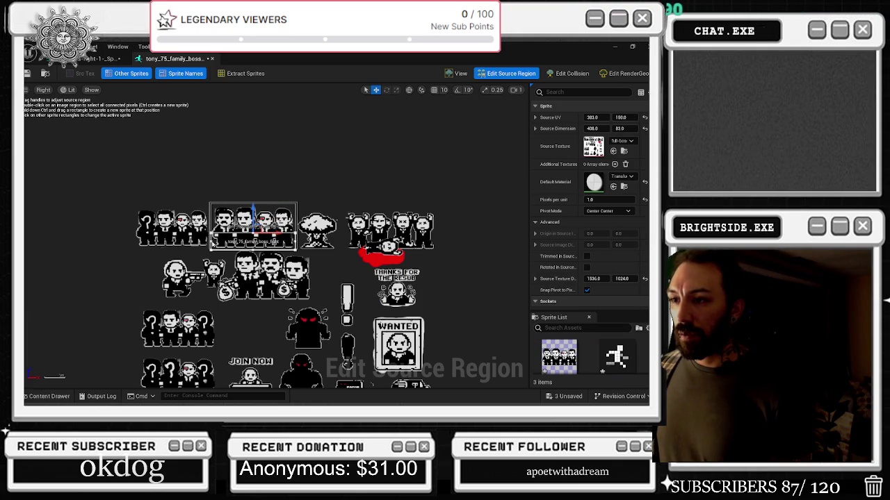
- Trim full-boss-fight-1-_Sprite1's region so it frames only the four mobsters
left_click(241, 240)
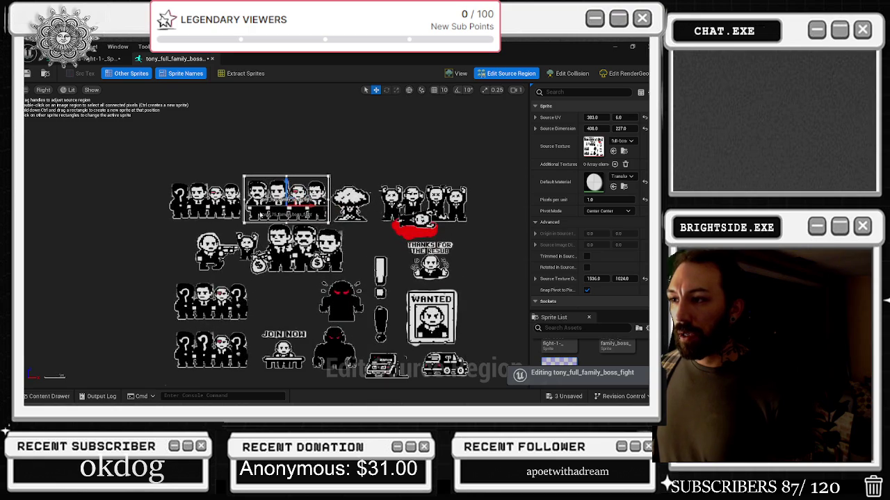
left_click(304, 208)
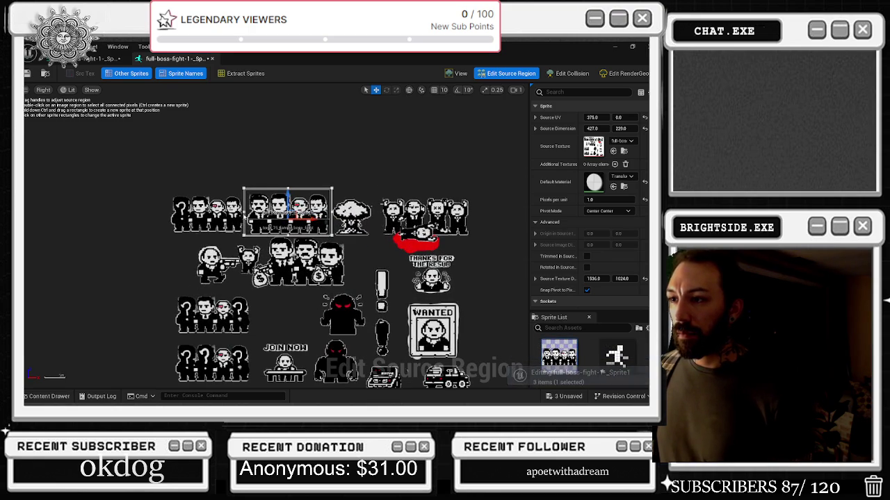
left_click_drag(244, 187, 168, 188)
left_click_drag(333, 212, 245, 212)
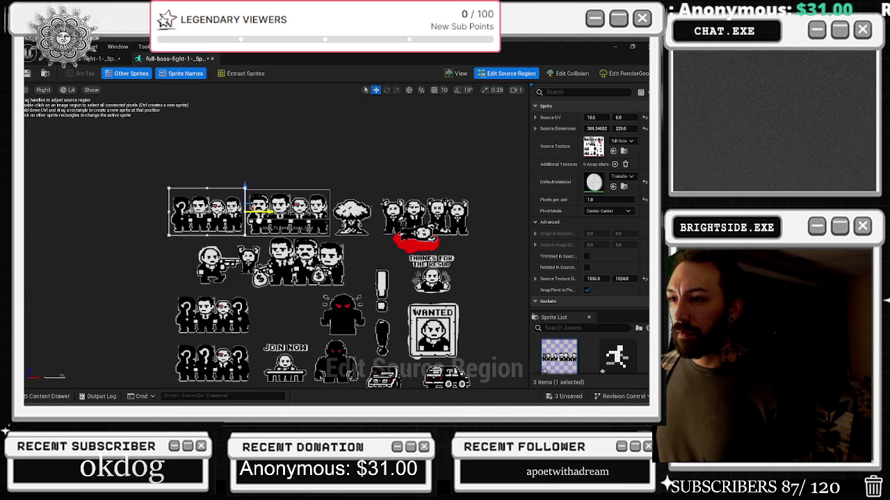
left_click_drag(244, 212, 331, 212)
left_click_drag(173, 212, 246, 211)
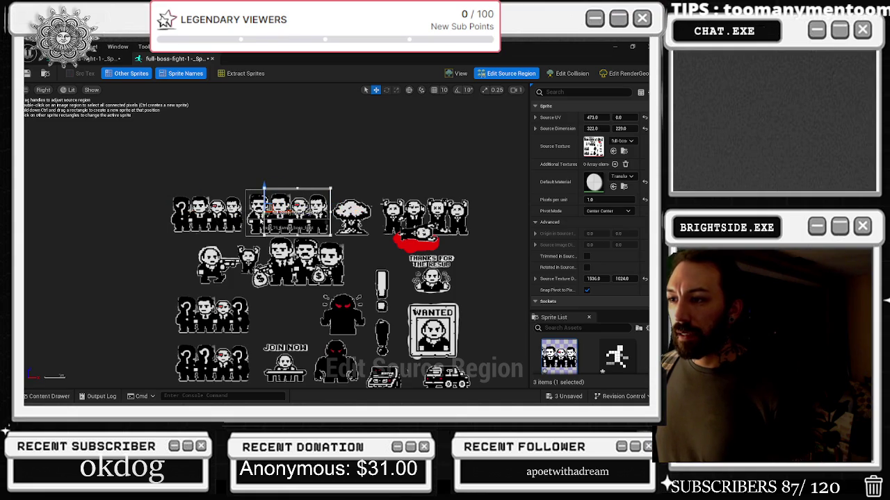
- Switch between tony_full_family_boss_fight and full-boss-fight-1-_Sprite1 to compare their regions
left_click(248, 227)
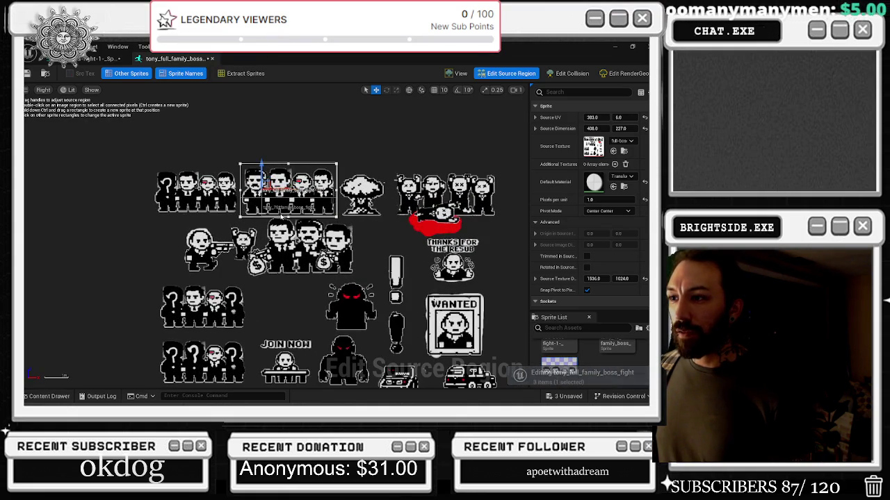
left_click(327, 195)
scroll(274, 215, "up", 5)
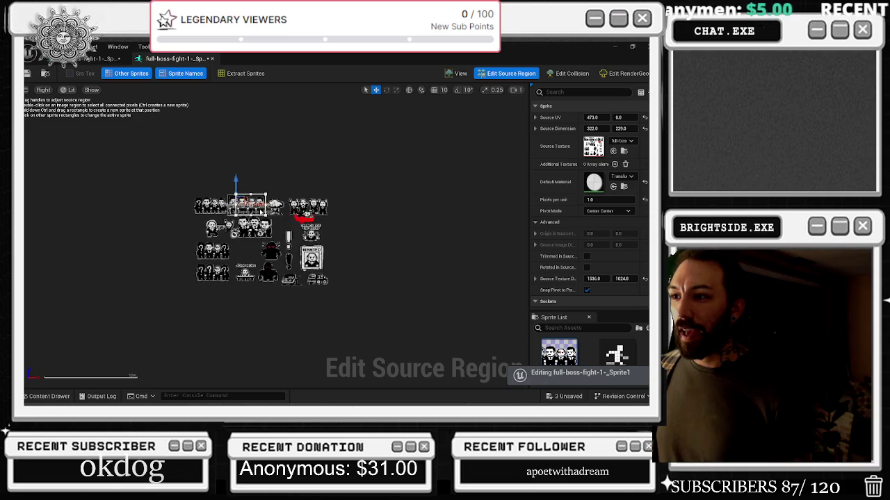
left_click(191, 198)
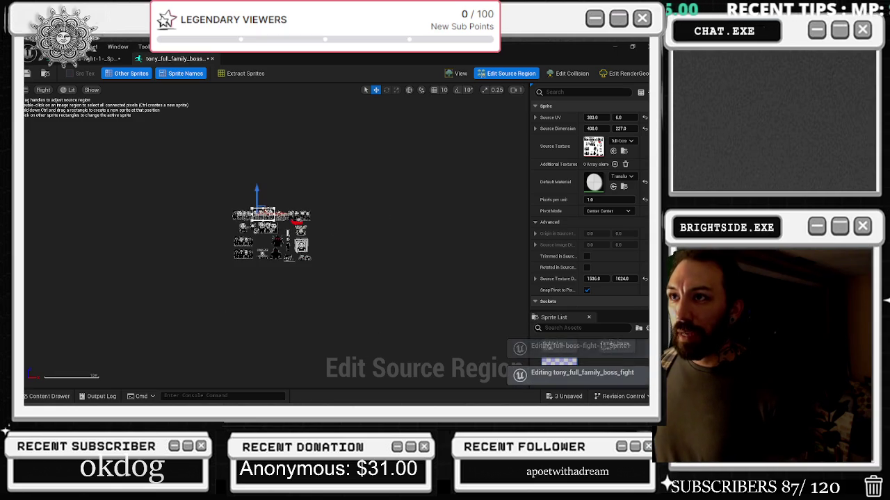
scroll(268, 219, "up", 2)
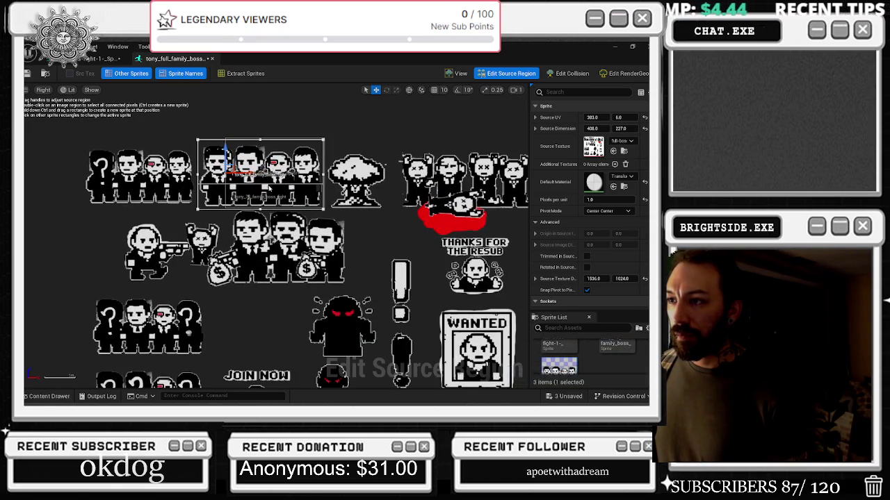
left_click(268, 188)
scroll(222, 222, "up", 5)
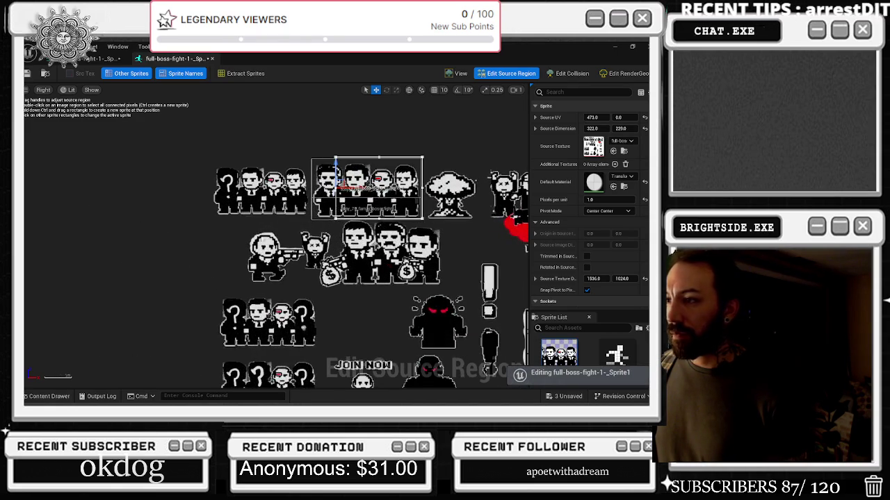
left_click(45, 395)
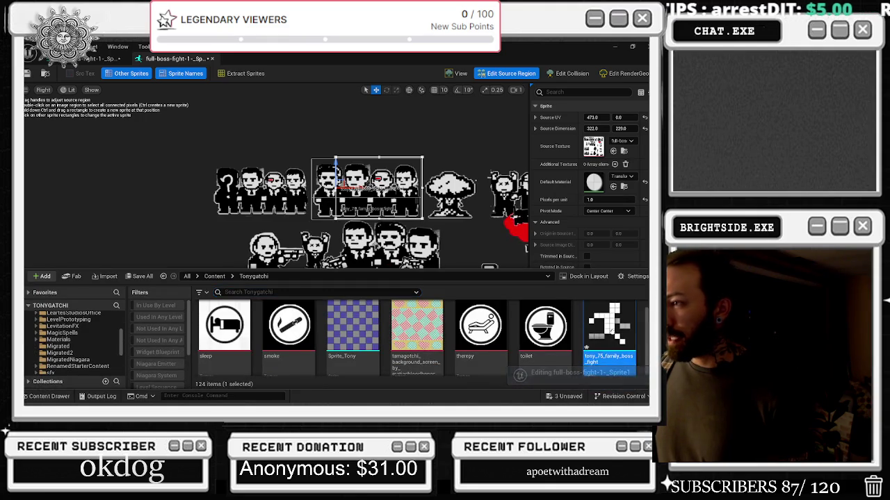
- Reopen tony_75_family_boss_fight in Edit Source Region and slide its region to the sheet's left edge
double_click(378, 298)
key("shift+2")
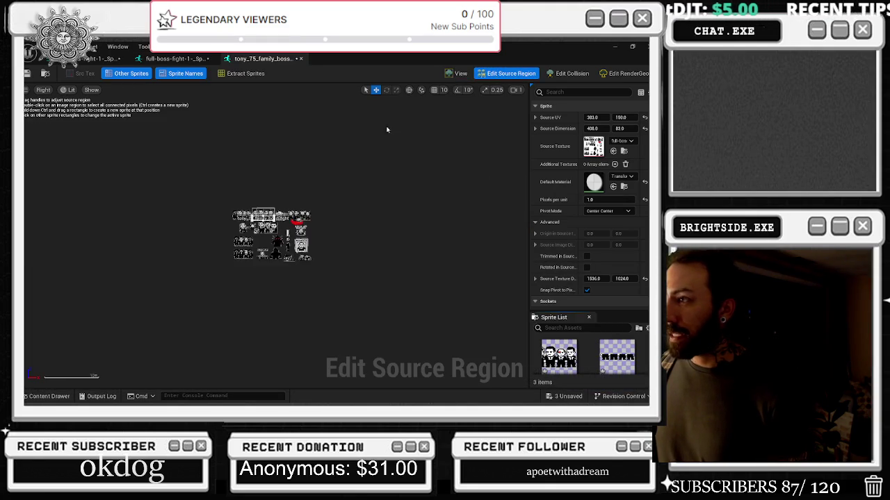
scroll(281, 204, "up", 2)
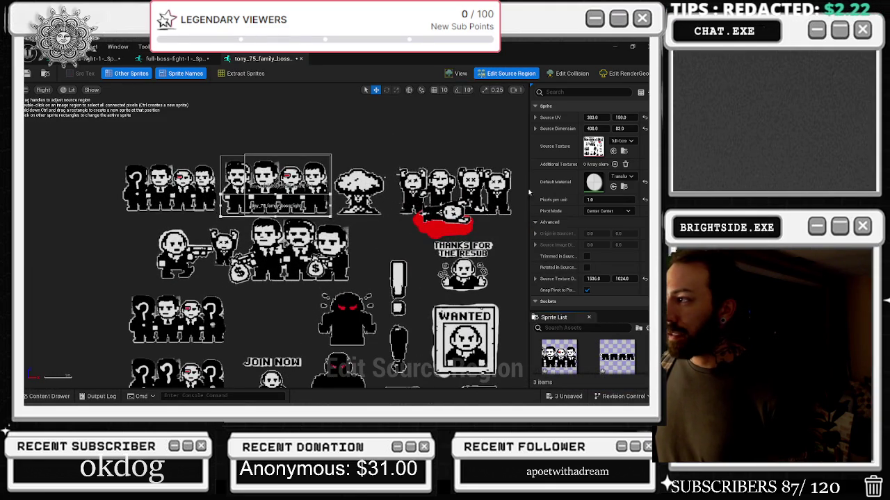
scroll(628, 255, "down", 1)
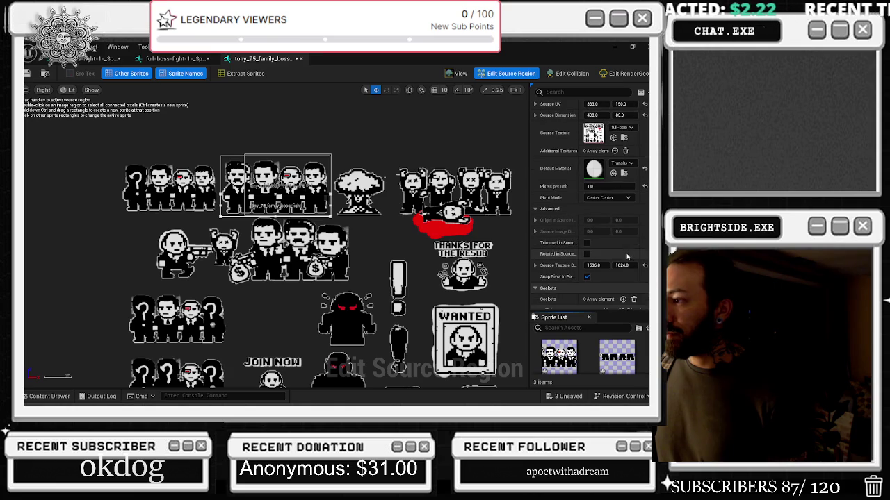
scroll(613, 278, "down", 5)
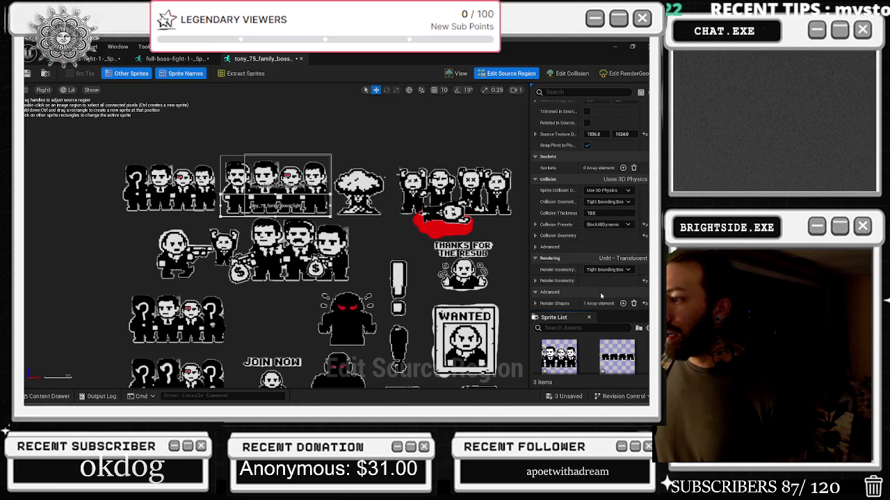
scroll(587, 174, "up", 5)
left_click_drag(592, 118, 482, 118)
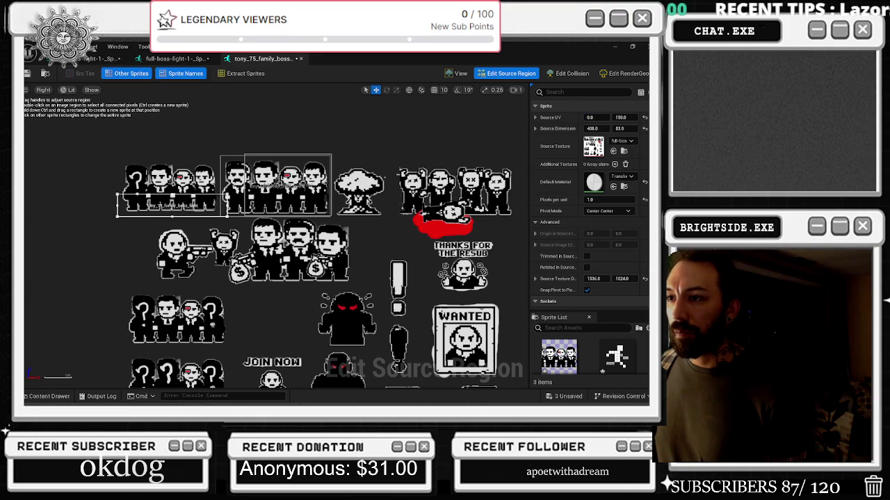
- Fit the region's top and bottom edges to the first mobster group: 372 × 150 at UV 0, 27
left_click_drag(174, 197, 173, 163)
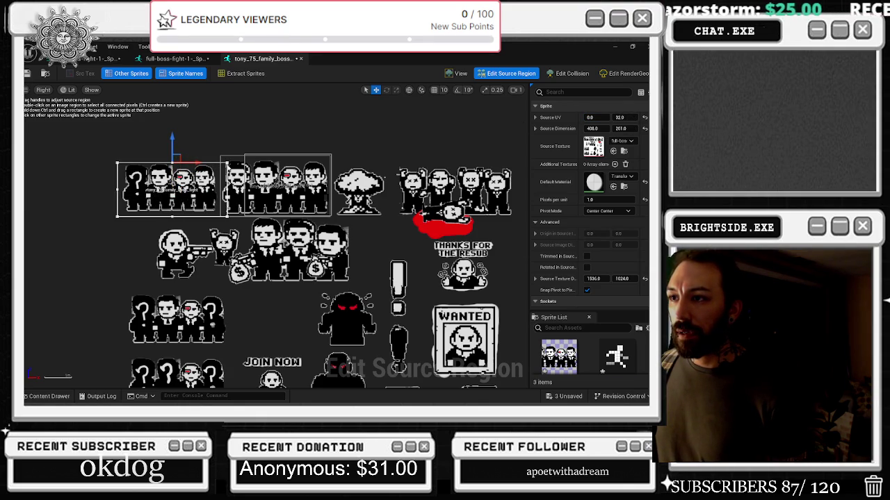
scroll(265, 221, "down", 4)
scroll(264, 221, "up", 3)
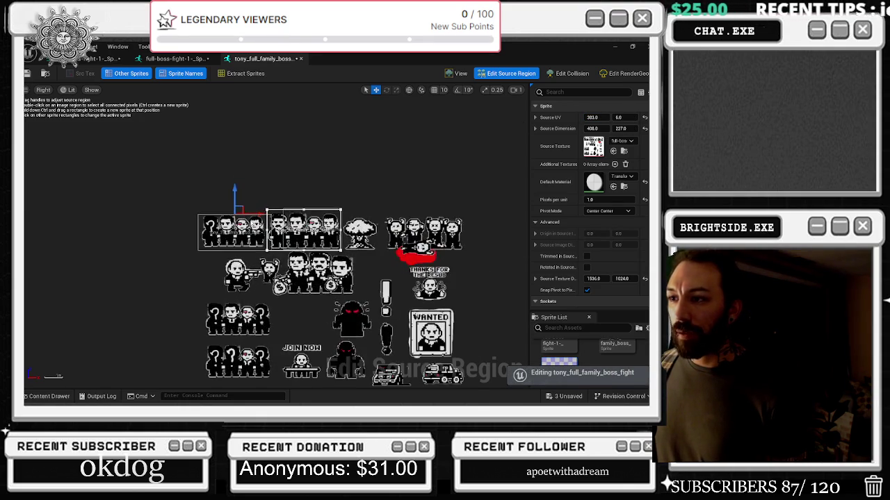
scroll(266, 223, "down", 2)
scroll(266, 222, "up", 4)
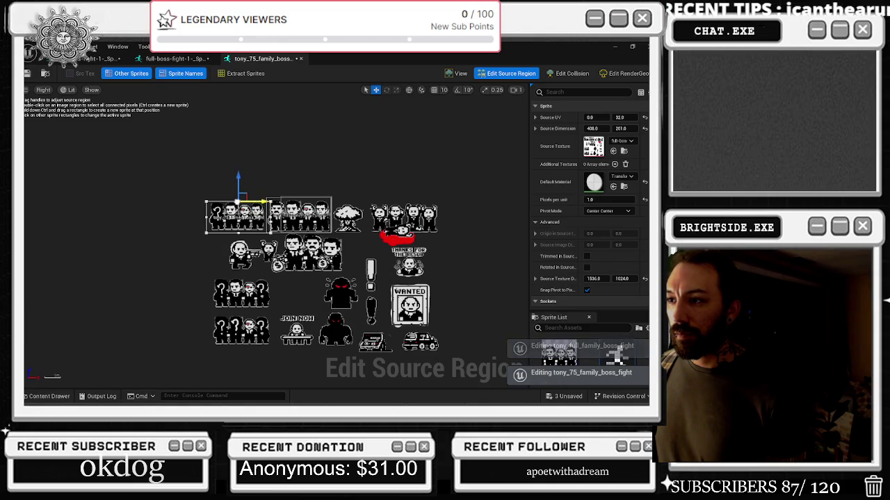
double_click(233, 208)
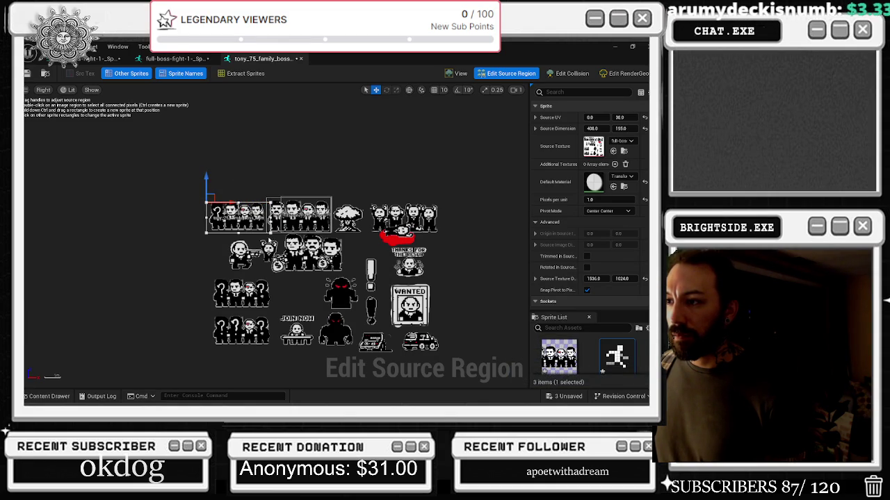
mouse_move(239, 233)
left_mouse_down()
mouse_move(276, 236)
mouse_move(230, 219)
left_mouse_up()
scroll(261, 238, "up", 2)
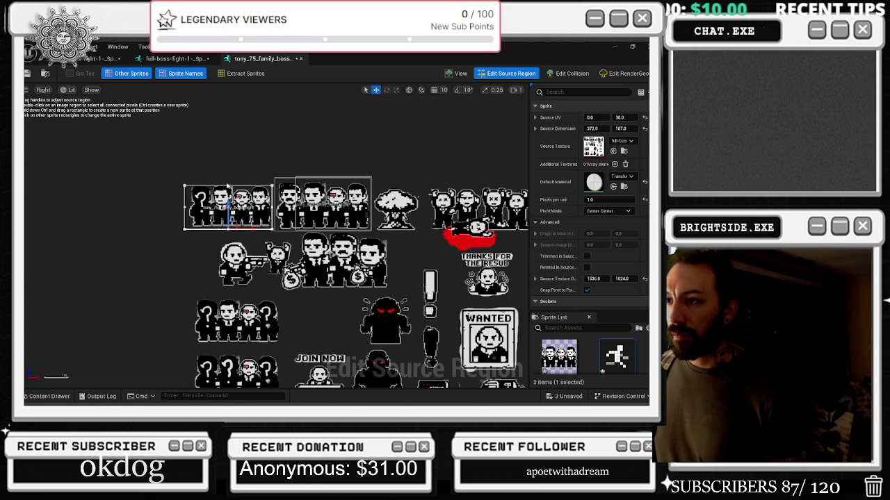
left_click_drag(231, 185, 232, 176)
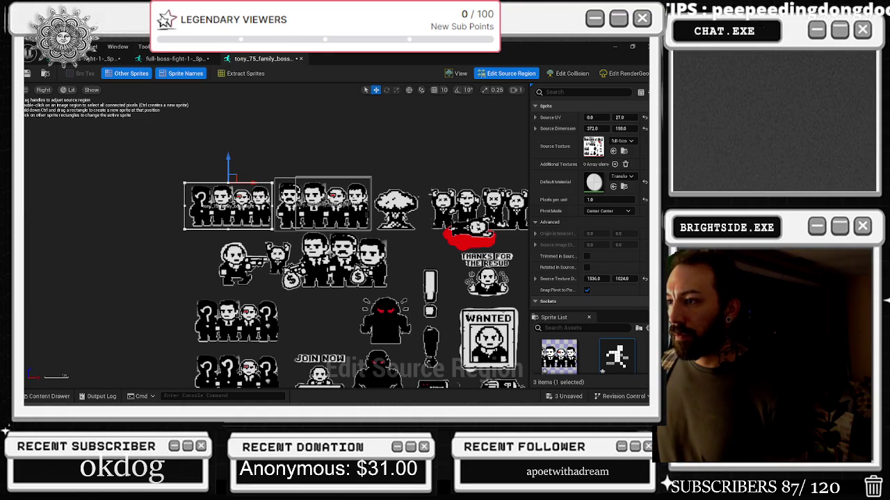
left_click(323, 197)
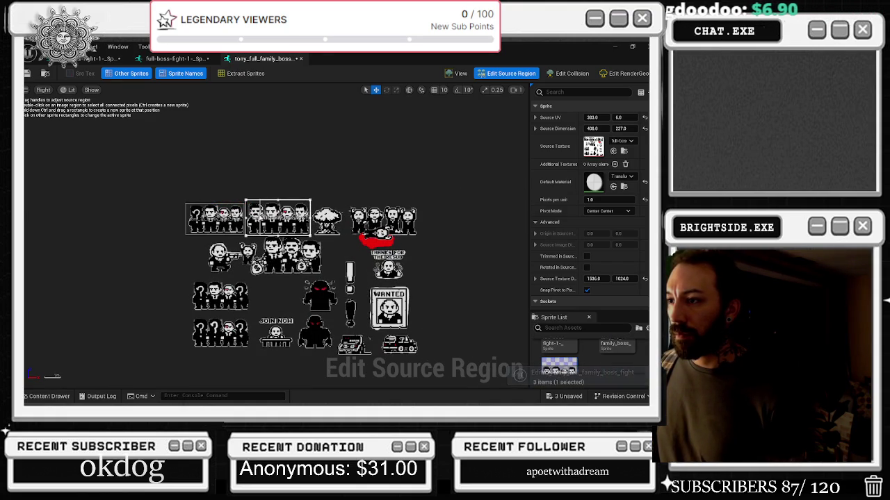
- Duplicate the tony_75_family_boss_fight sprite asset in the Content Drawer
left_click(49, 396)
double_click(599, 329)
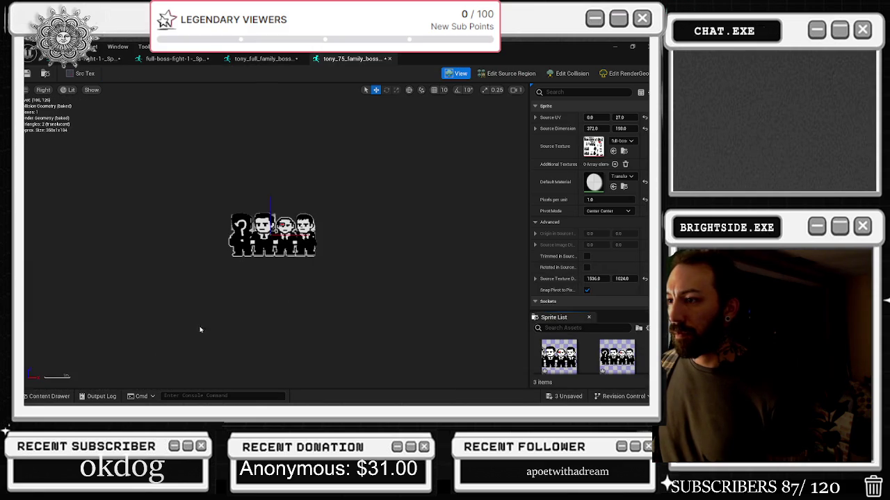
left_click(49, 396)
right_click(606, 358)
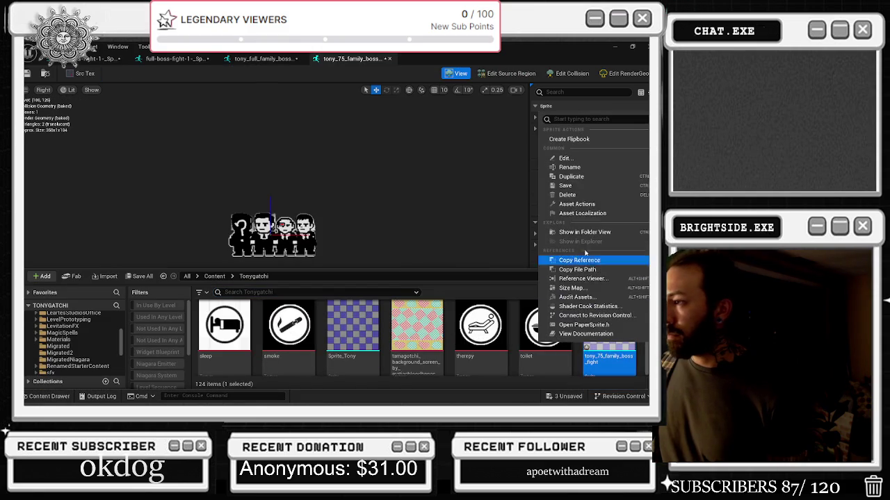
left_click(582, 177)
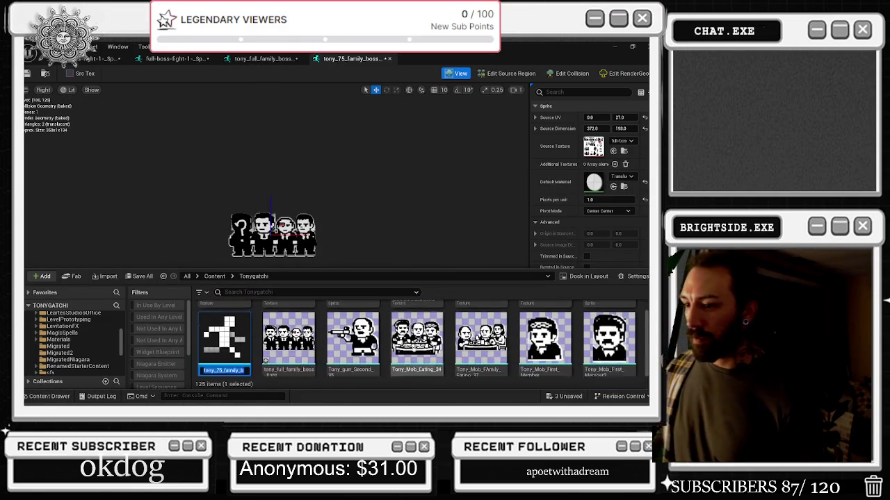
- Rename the copy tony_50_family_boss_fight1 and open it in the sprite editor
left_click(207, 344)
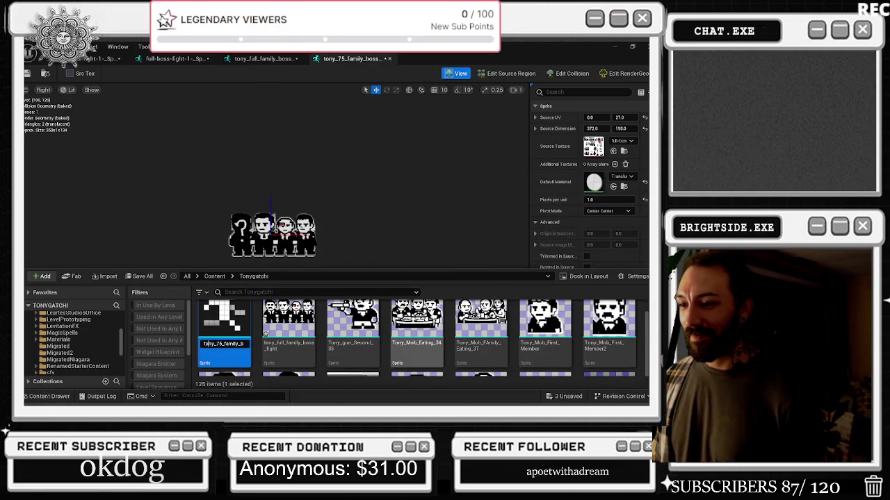
type("0")
key("Return")
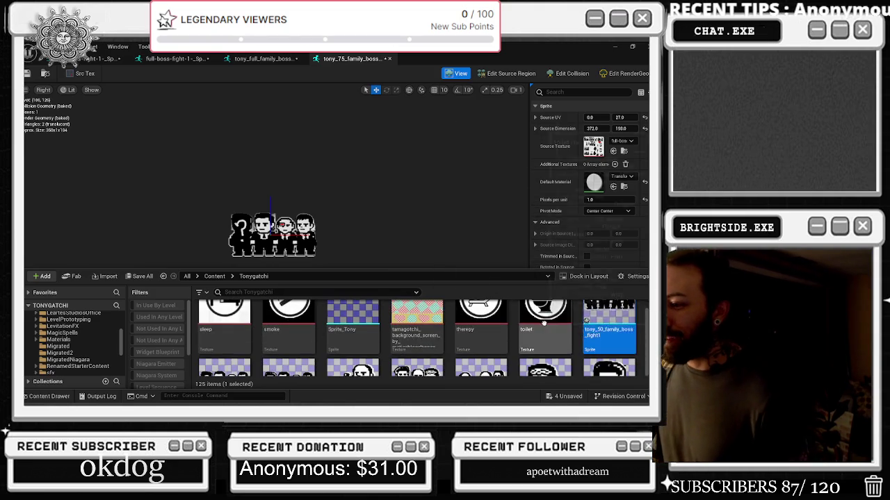
double_click(606, 332)
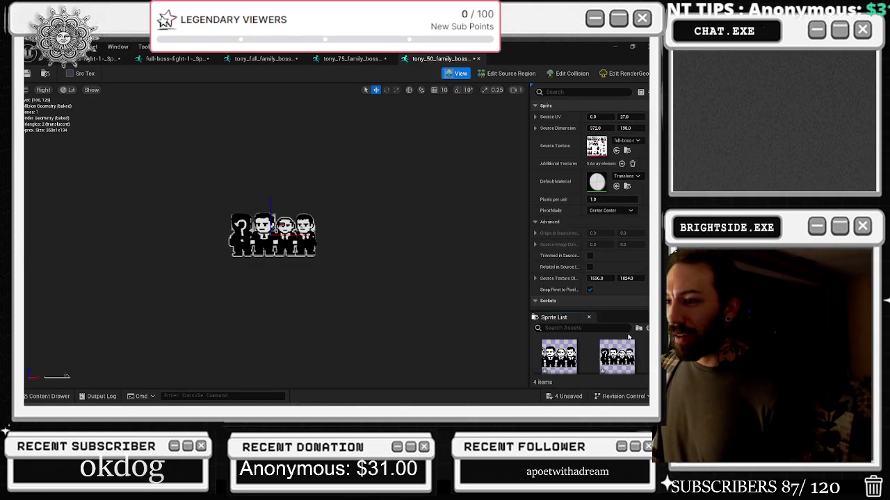
- Widen tony_50_family_boss_fight1's source region to the right in Edit Source Region
left_click(509, 74)
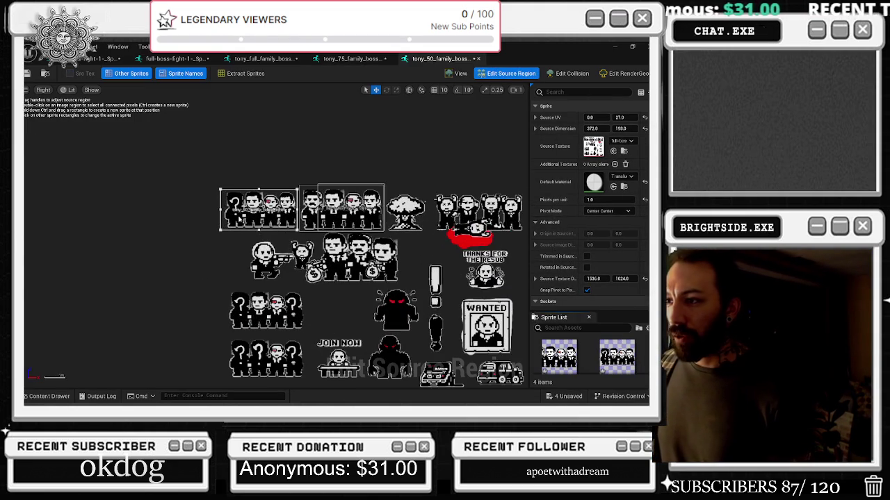
mouse_move(292, 208)
left_mouse_down()
mouse_move(495, 208)
mouse_move(438, 209)
left_mouse_up()
left_click_drag(632, 137, 603, 137)
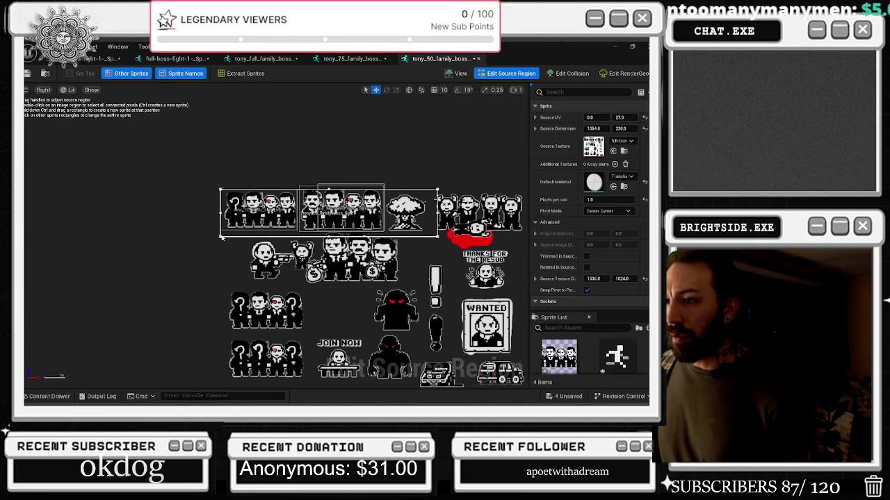
mouse_move(220, 211)
left_mouse_down()
mouse_move(424, 212)
mouse_move(222, 212)
left_mouse_up()
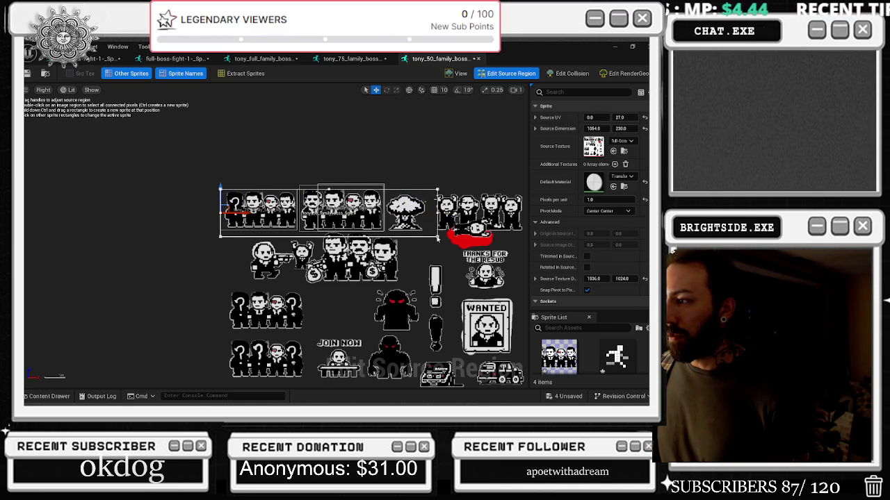
- Move and trim the region onto the four-figure question-mark group: 401 × 216 at UV 33, 511
left_click_drag(437, 236, 436, 338)
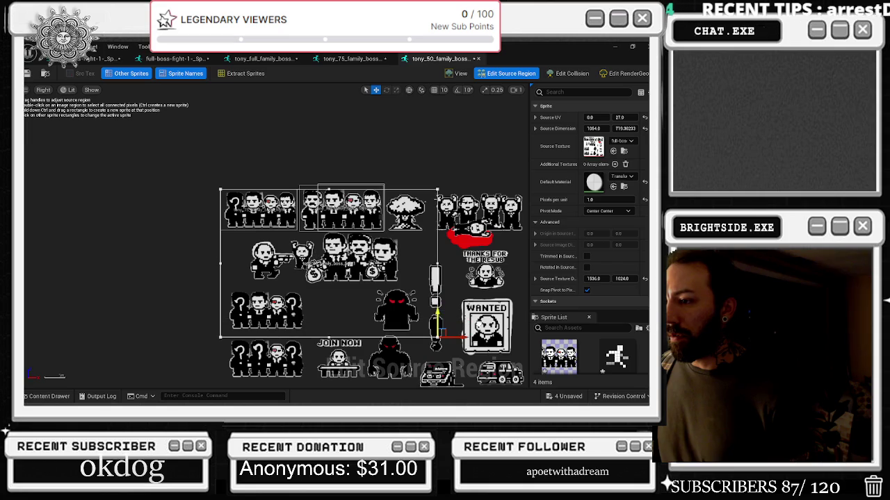
left_click_drag(436, 190, 437, 272)
mouse_move(448, 313)
left_mouse_down()
mouse_move(311, 314)
mouse_move(323, 321)
left_mouse_up()
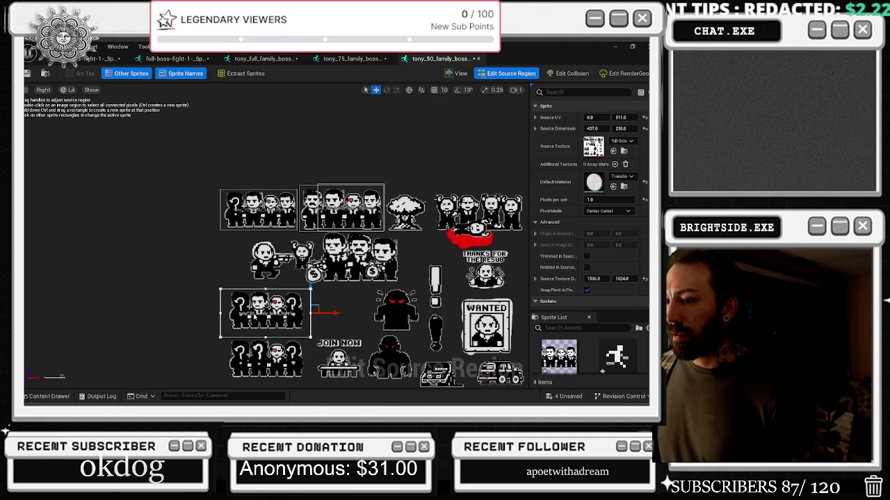
left_click_drag(221, 313, 225, 313)
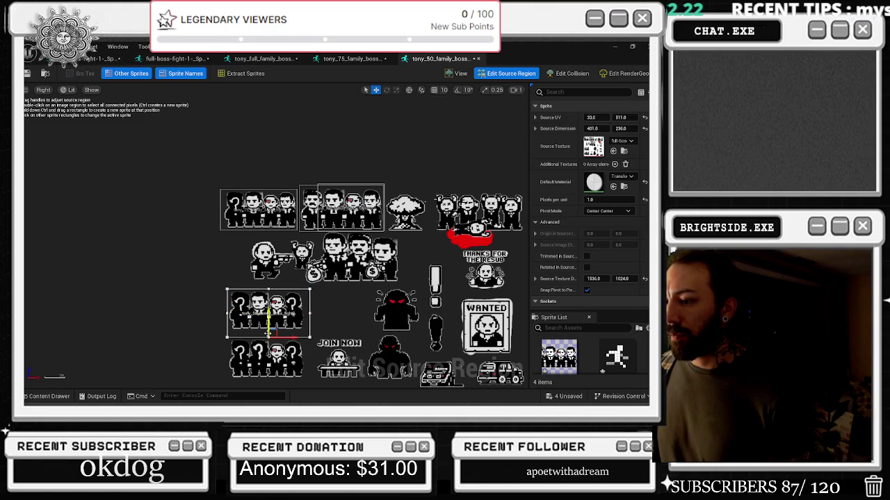
left_click_drag(292, 339, 292, 334)
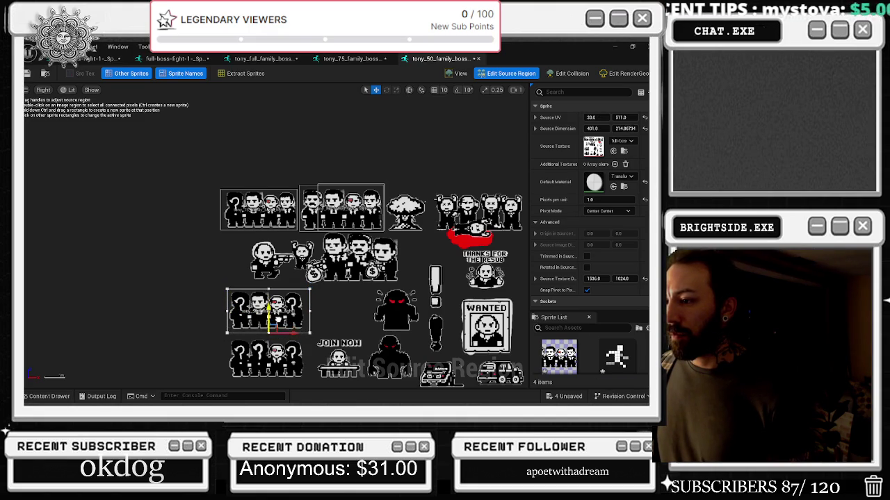
scroll(73, 367, "down", 1)
scroll(73, 367, "up", 2)
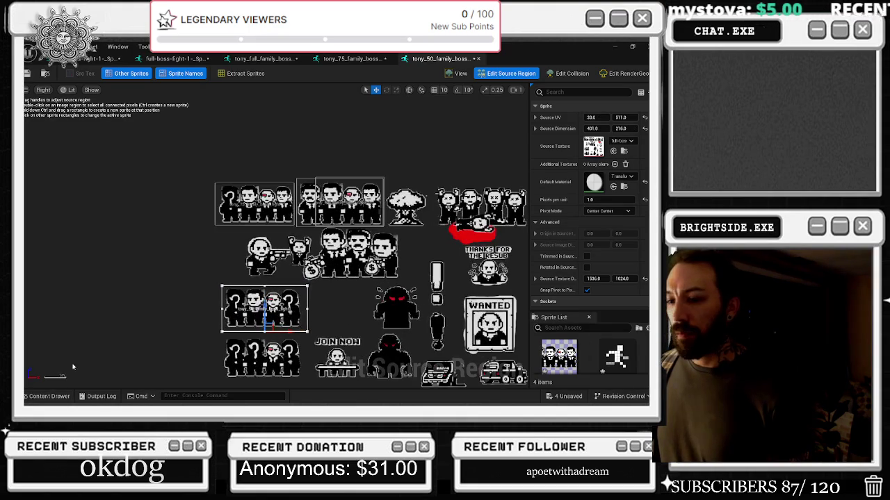
left_click(48, 396)
right_click(606, 339)
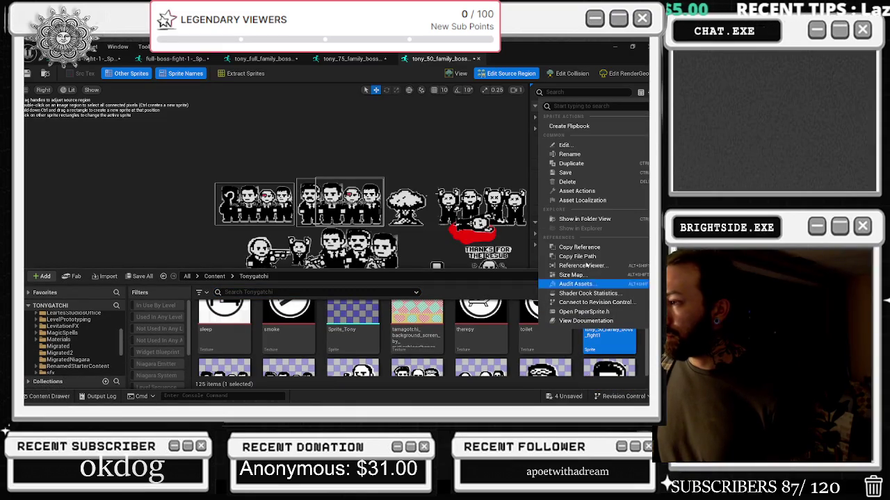
- Duplicate the tony_50 sprite as tony_25_family_boss_fight2 and open it
left_click(571, 163)
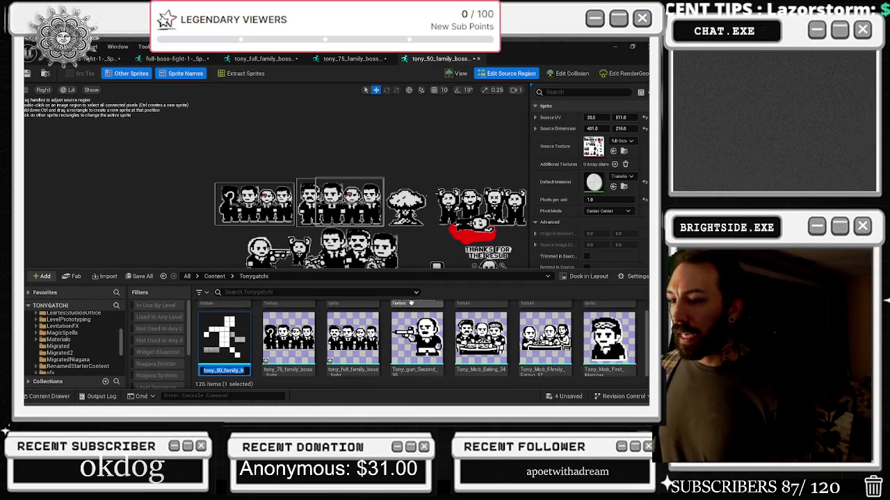
left_click(214, 356)
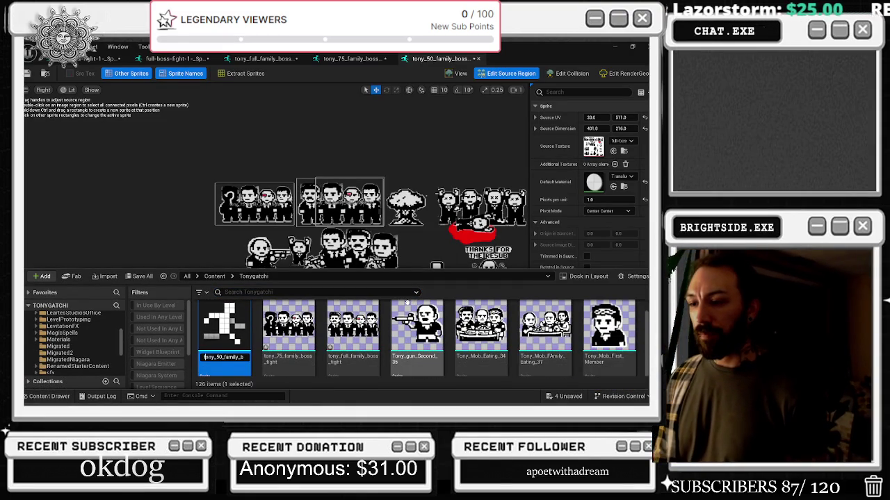
type("2")
scroll(375, 327, "down", 5)
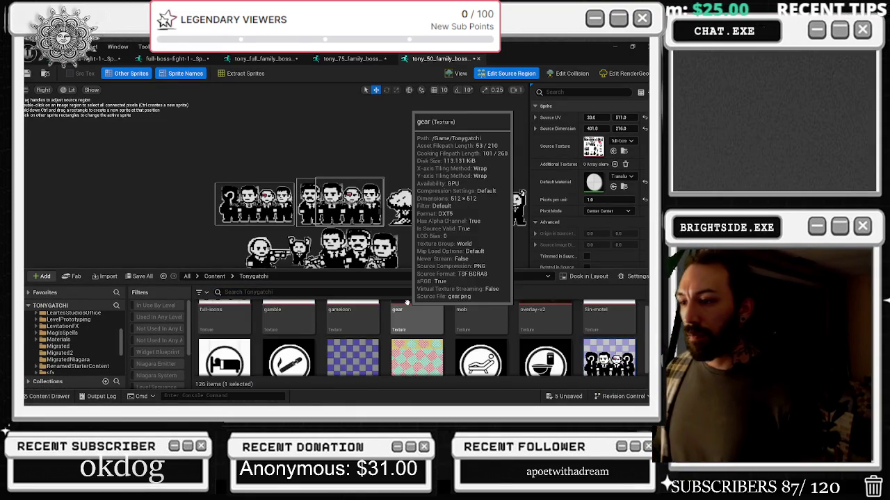
scroll(375, 334, "down", 5)
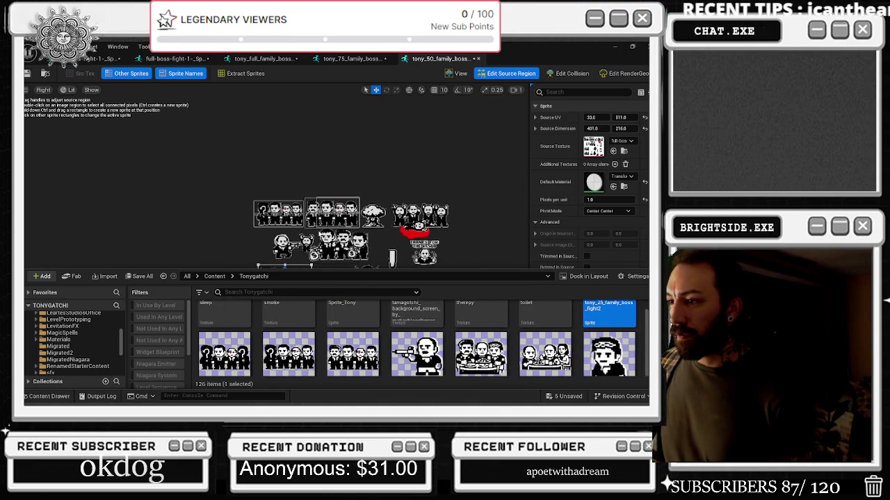
left_click(55, 398)
scroll(290, 282, "up", 5)
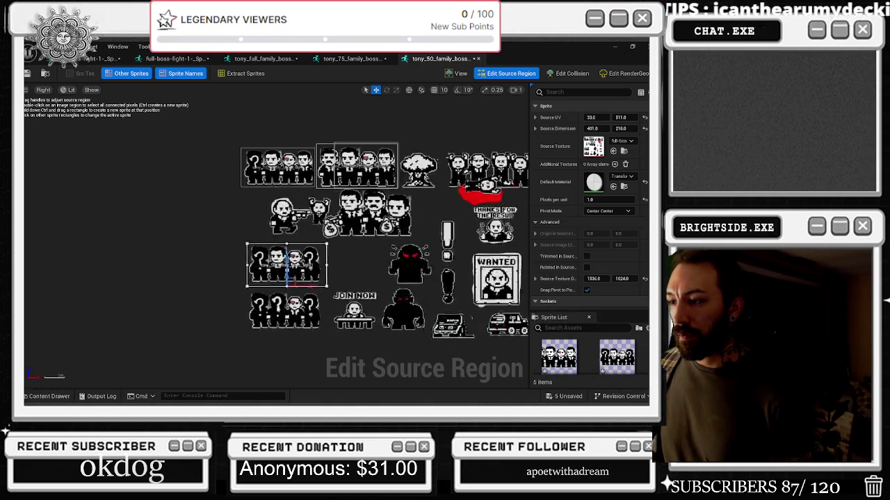
left_click(46, 397)
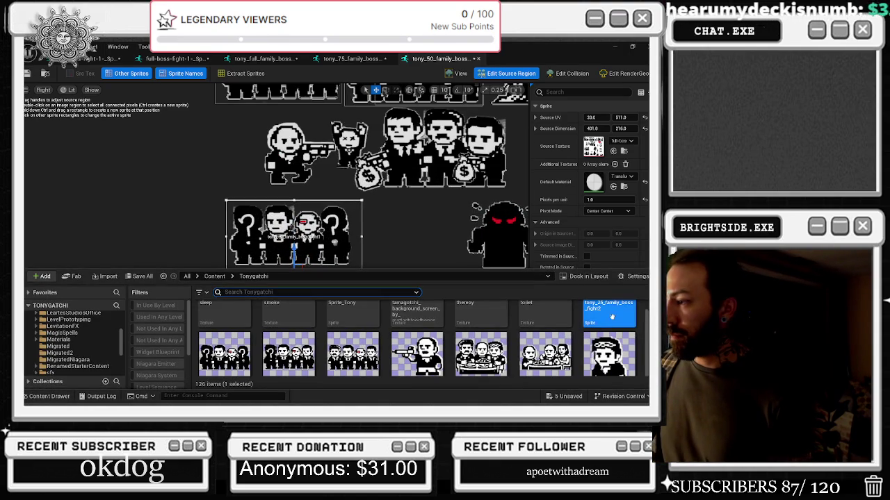
double_click(602, 319)
- Shift its source region onto the bottom-left question-mark group at UV 27, 735
left_click(506, 73)
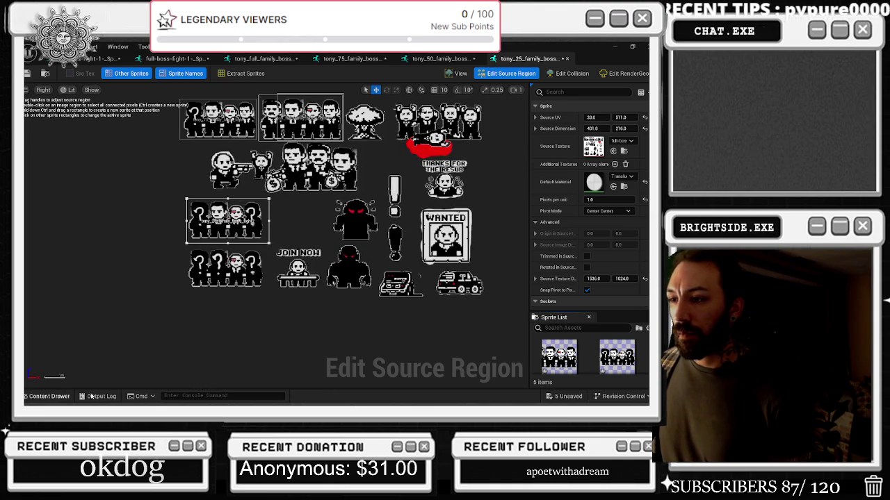
left_click_drag(591, 117, 629, 118)
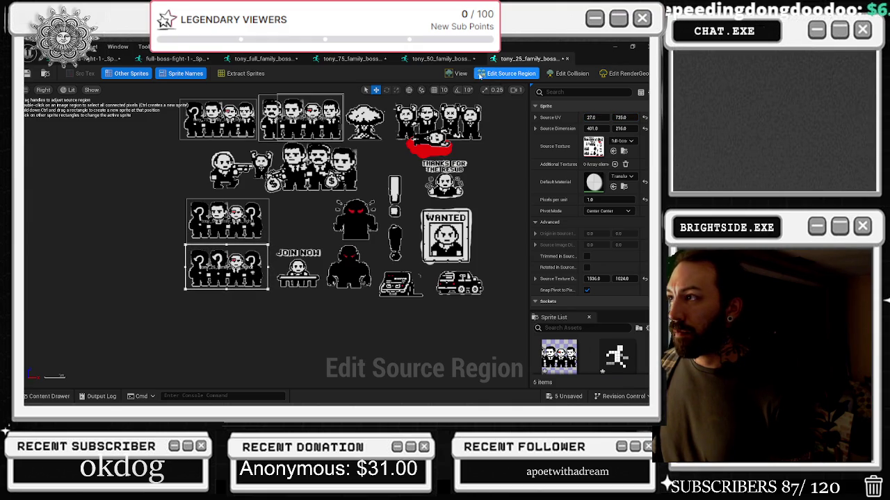
left_click(457, 73)
left_click(508, 73)
left_click(67, 397)
right_click(609, 334)
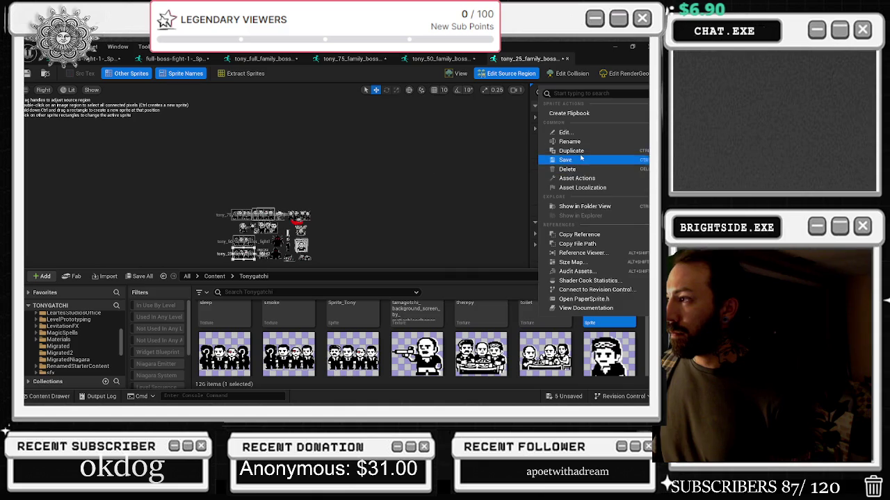
- Duplicate the tony_25 sprite and rename the copy tony_joinnow_family_boss_fight
left_click(576, 151)
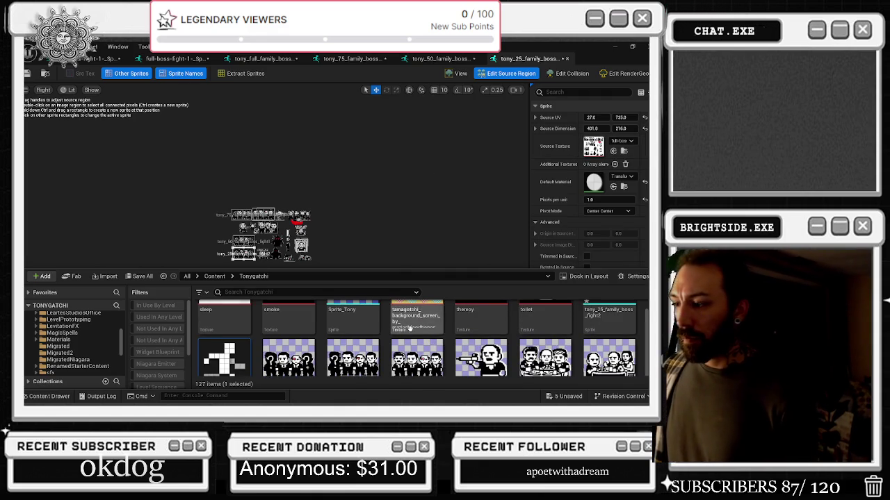
scroll(417, 340, "down", 2)
key("BackSpace")
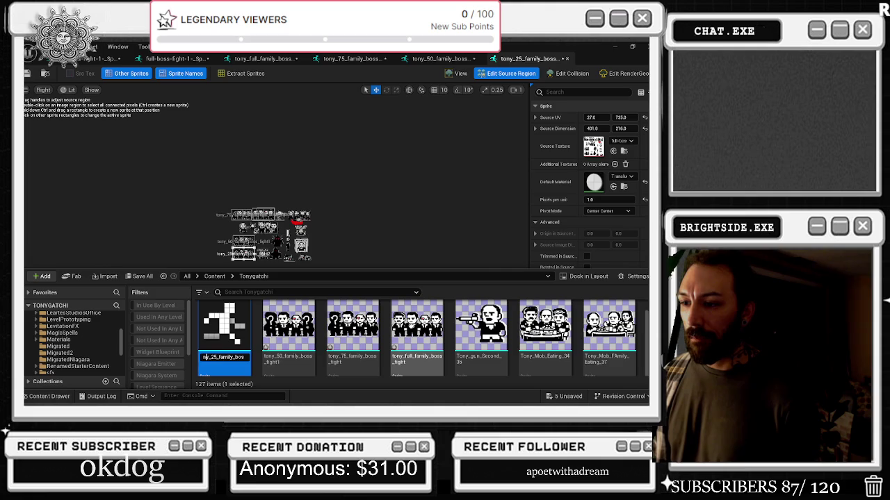
key("BackSpace")
key("BackSpace")
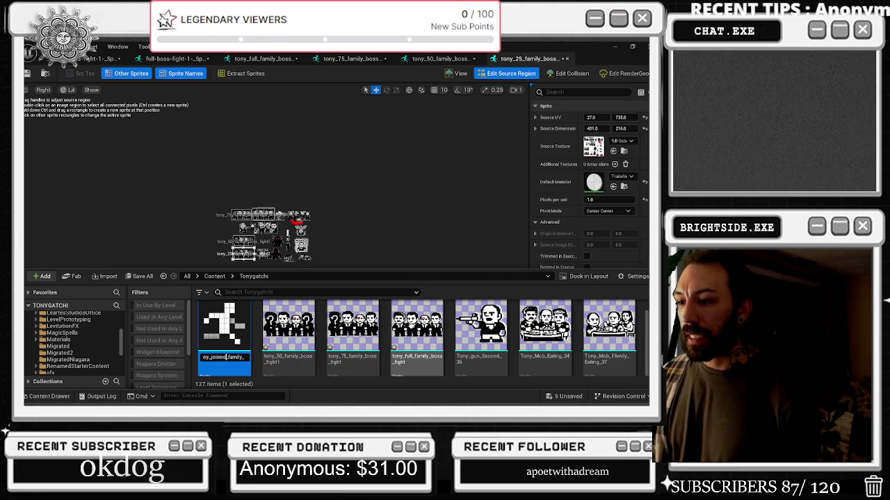
key("Return")
scroll(417, 341, "down", 2)
scroll(264, 251, "up", 5)
- Adjust tony_25's region edges to frame the lower question-mark group, excluding JOIN NOW
left_click_drag(198, 229, 248, 229)
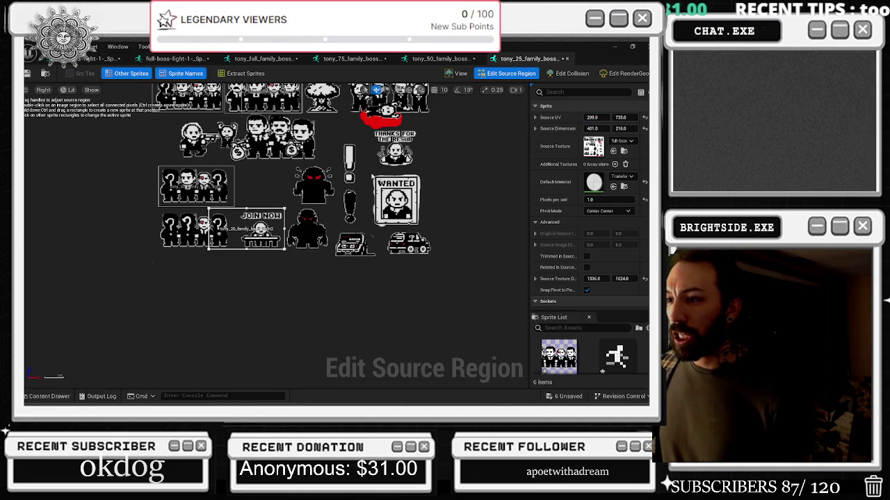
left_click_drag(207, 228, 236, 230)
left_click_drag(261, 196, 261, 198)
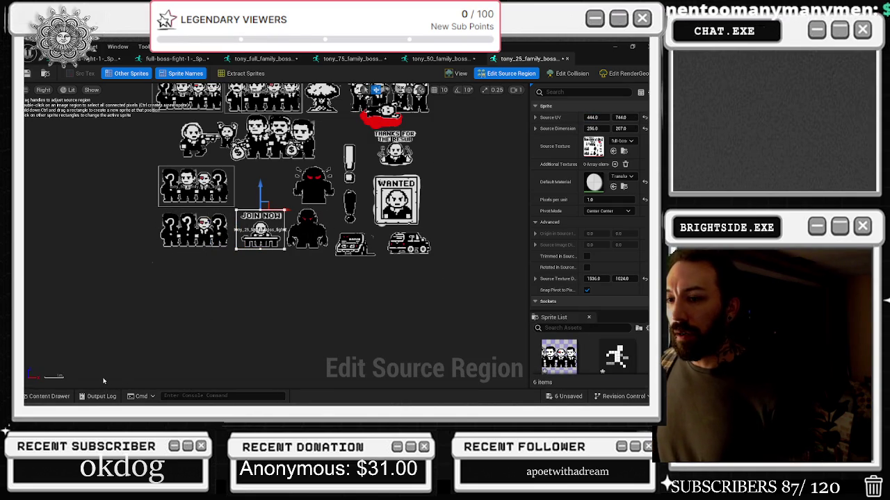
left_click(49, 396)
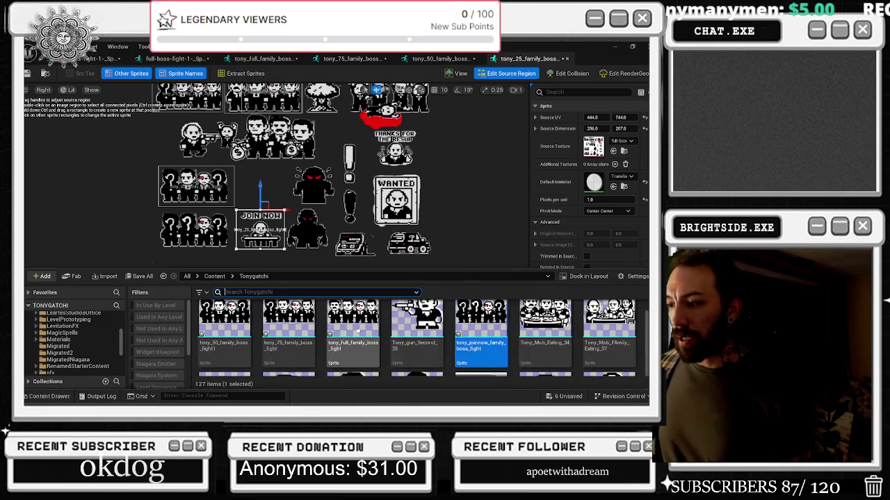
right_click(469, 318)
left_click(468, 354)
scroll(469, 354, "down", 3)
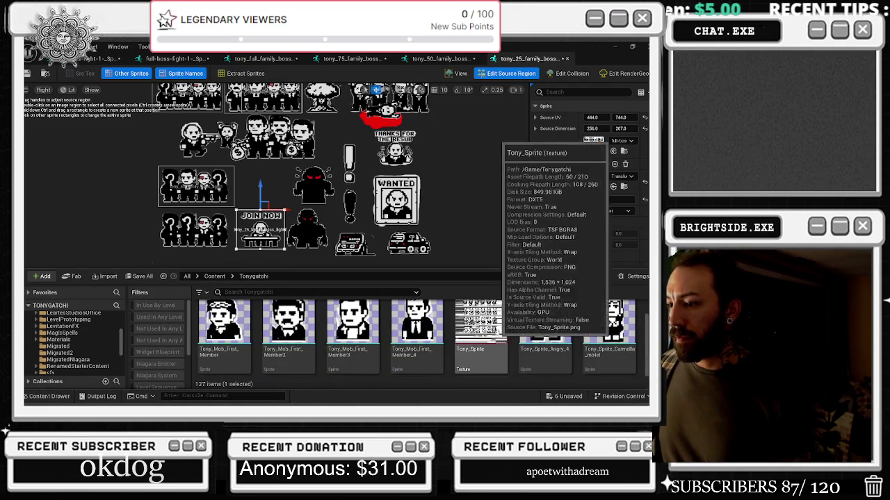
left_click(462, 224)
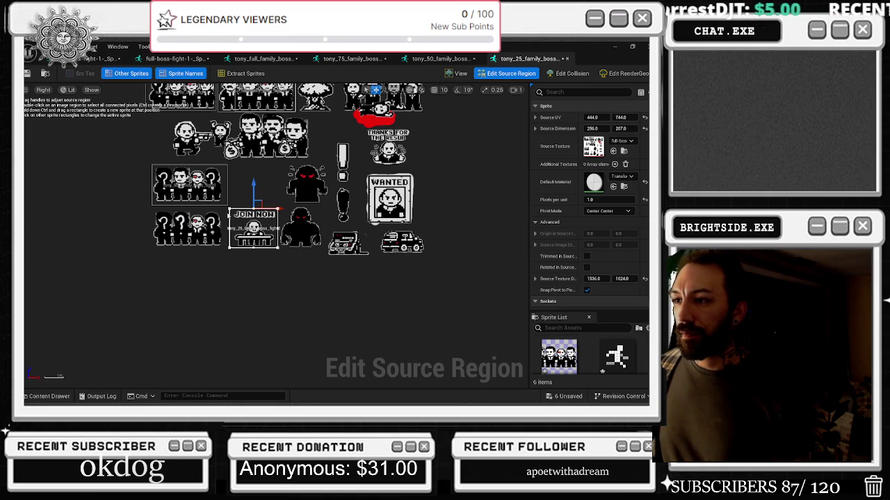
left_click_drag(230, 208, 151, 208)
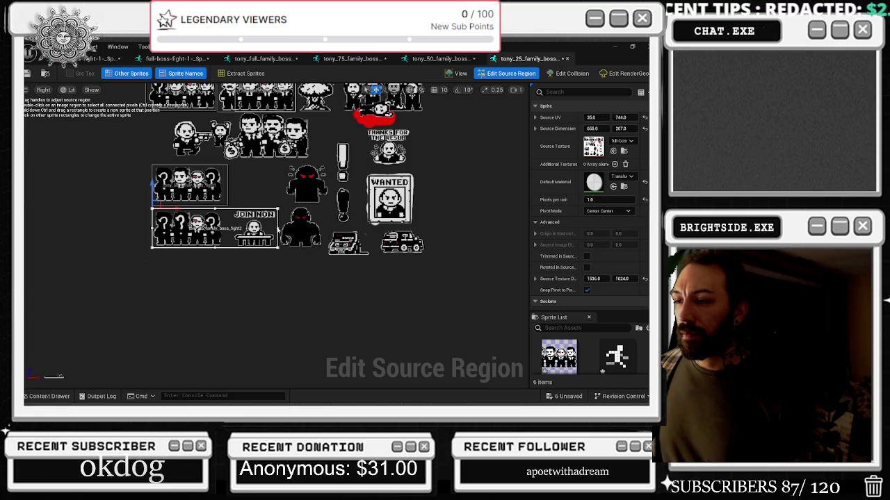
left_click_drag(278, 208, 225, 208)
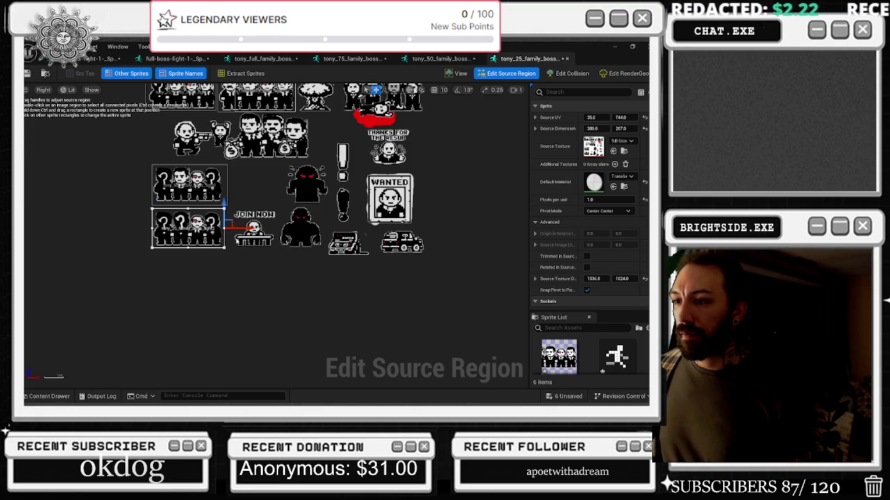
- Open tony_joinnow_family_boss_fight and fit its region to the JOIN NOW art: 253 × 216 at UV 447, 735
left_click(64, 394)
scroll(290, 327, "down", 3)
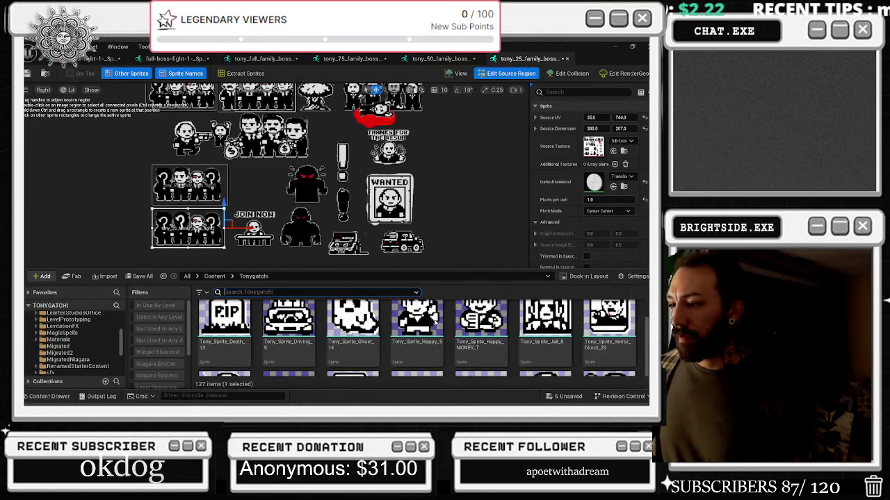
type("join")
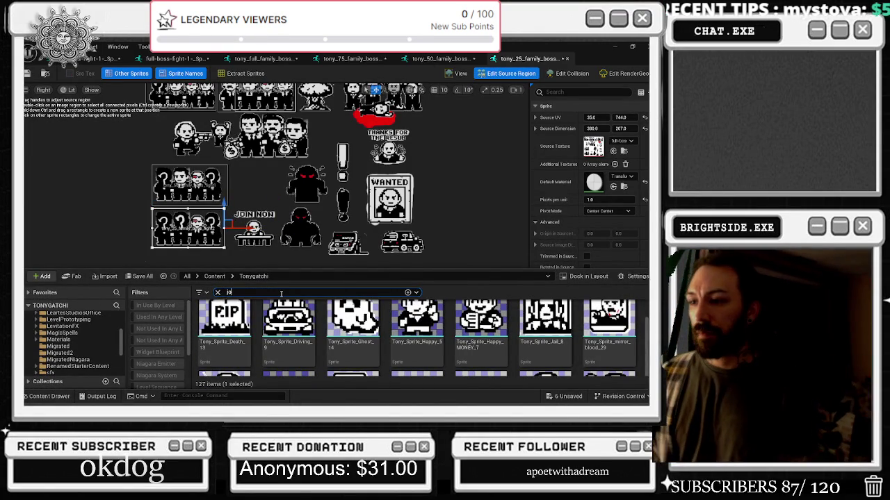
double_click(242, 325)
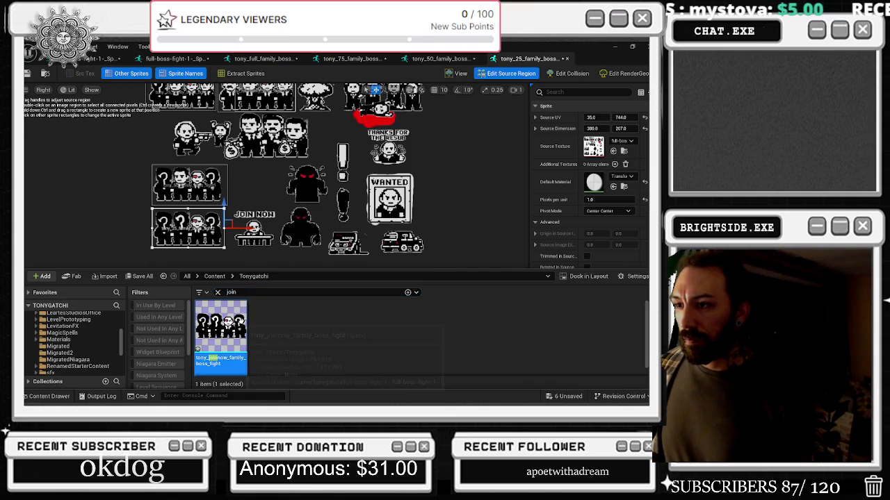
left_click(507, 73)
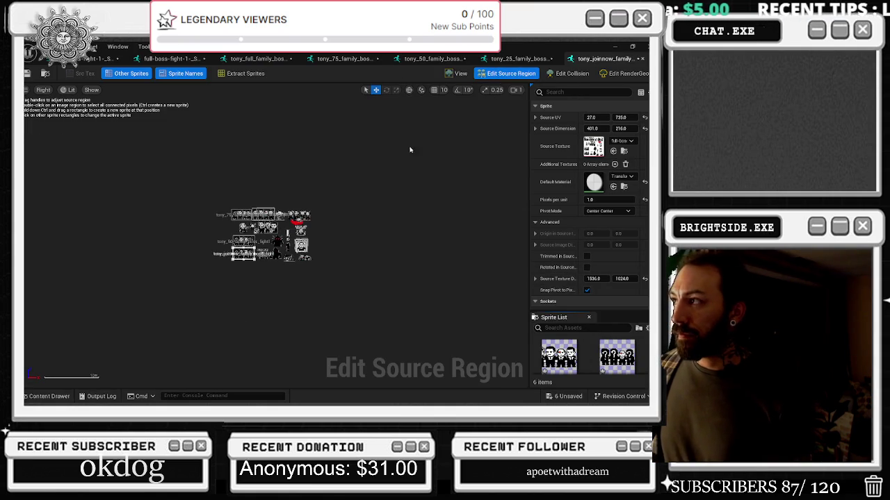
scroll(233, 253, "up", 2)
left_click_drag(231, 255, 344, 255)
left_click_drag(592, 118, 581, 123)
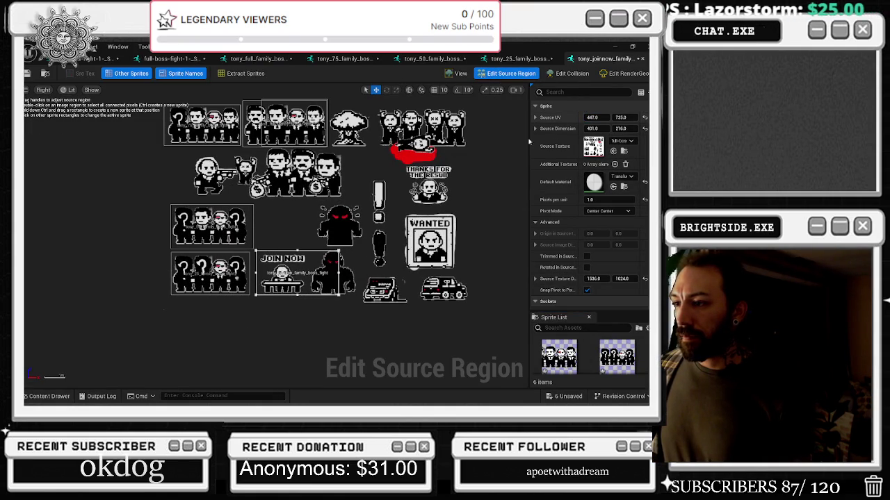
left_click_drag(354, 273, 326, 276)
left_click(49, 396)
right_click(227, 322)
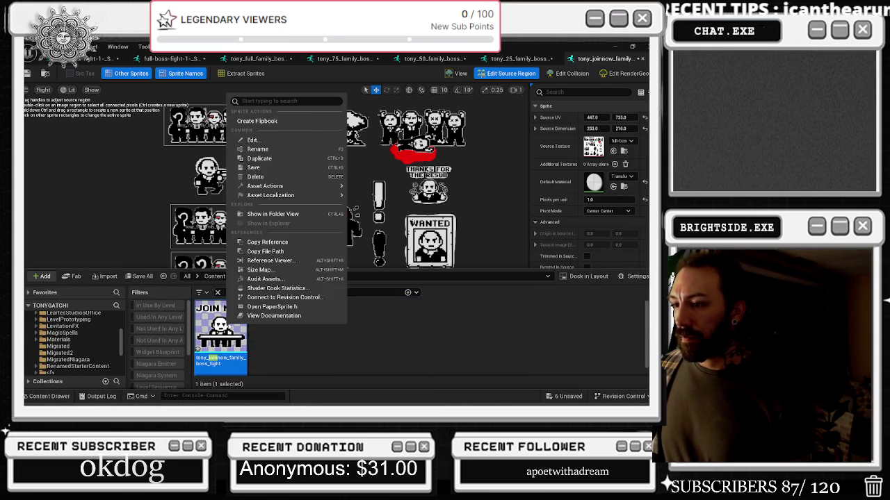
- Duplicate the joinnow sprite as tony_Boss_family_boss_fight1 and open it via a 'boss' search
left_click(281, 159)
key("End")
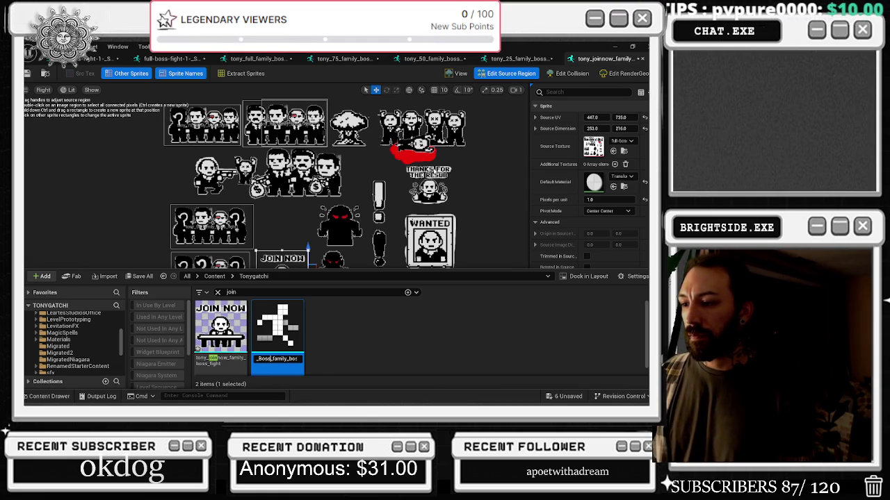
key("Return")
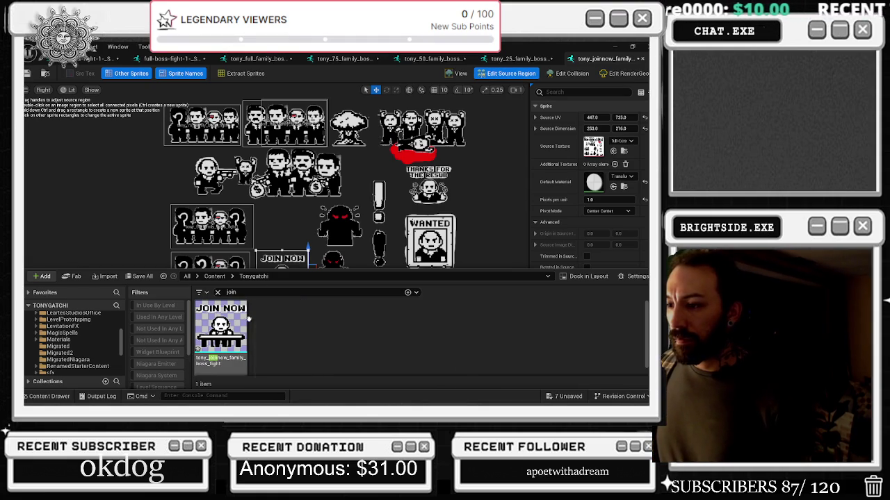
triple_click(254, 292)
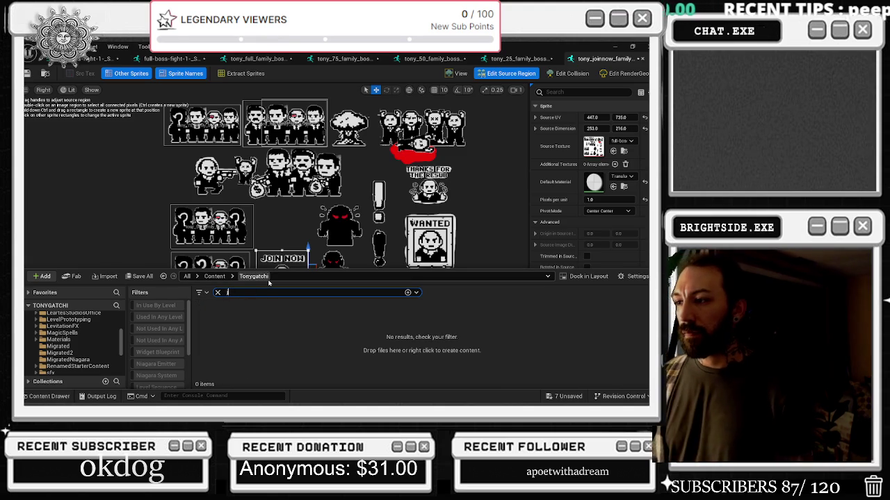
type("boss")
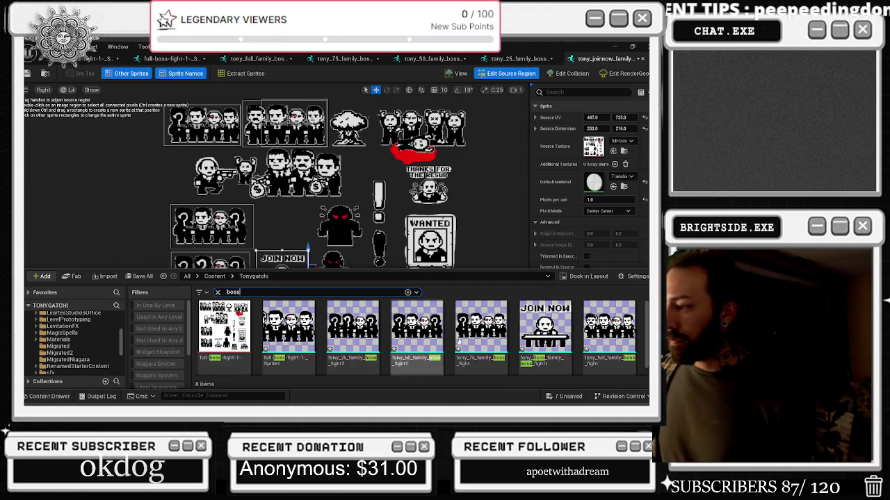
double_click(545, 330)
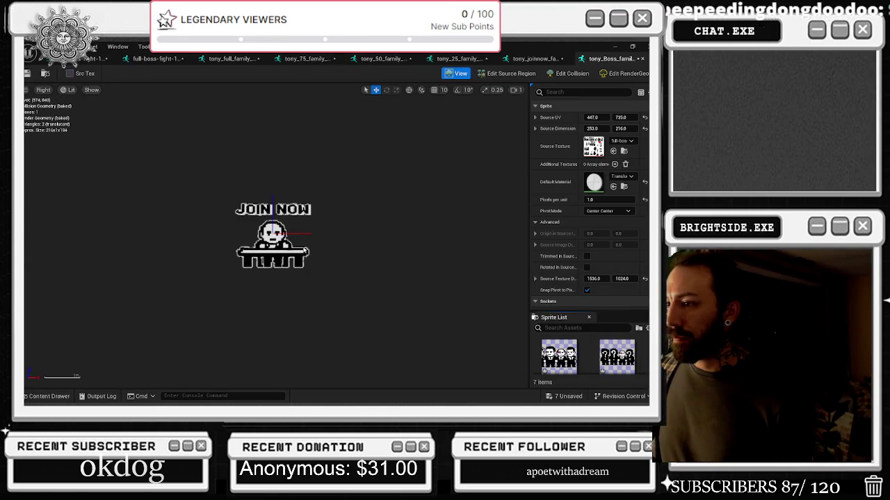
- Frame the hooded red-eyed figure with Source UV 719, 500 and a 253 × 222 region
left_click(512, 74)
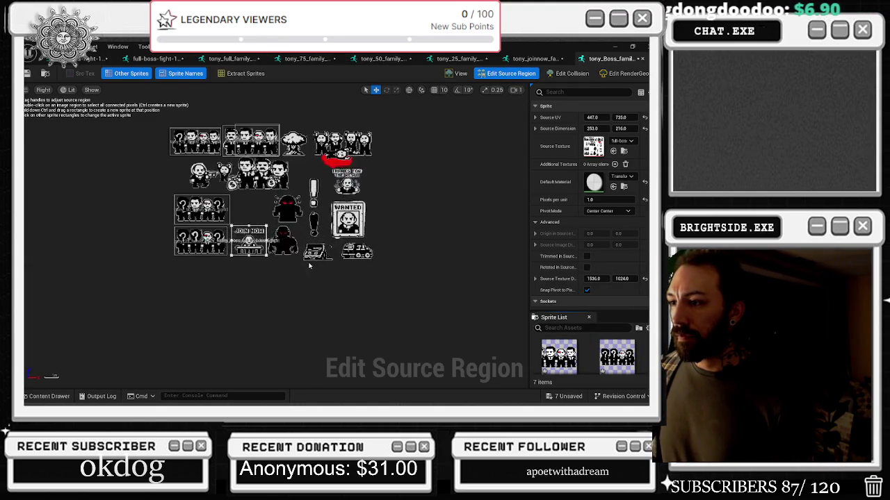
mouse_move(592, 117)
left_mouse_down()
mouse_move(629, 117)
mouse_move(629, 125)
mouse_move(656, 119)
mouse_move(592, 118)
left_mouse_up()
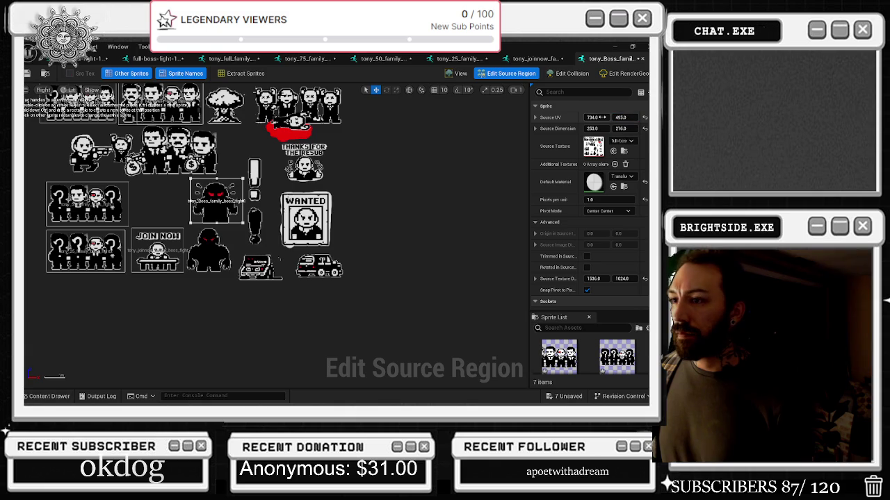
left_click_drag(599, 118, 595, 117)
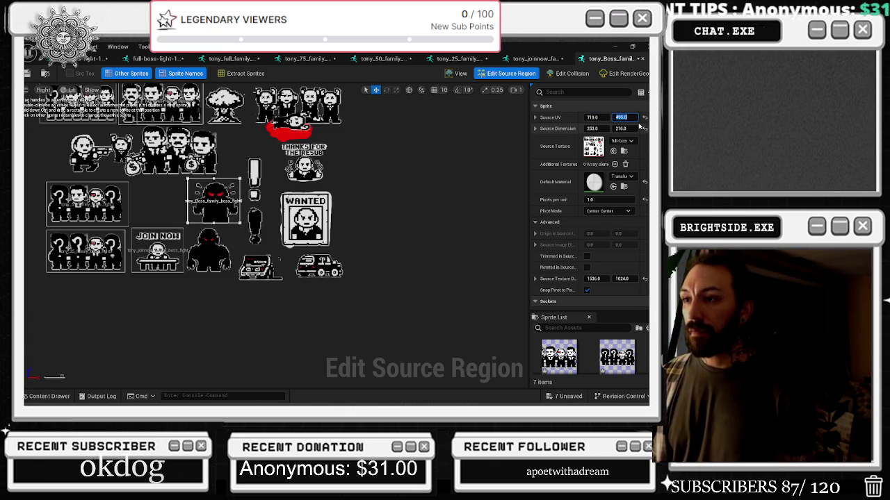
type("590")
key("Return")
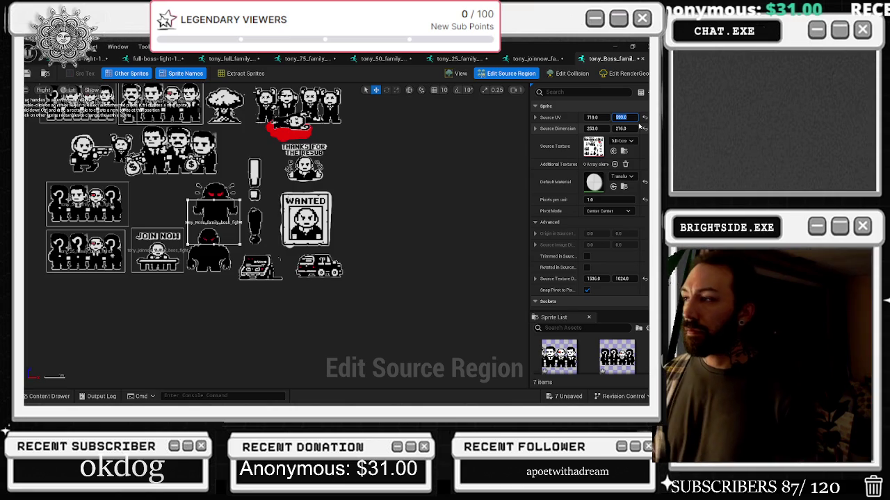
type("500")
key("Return")
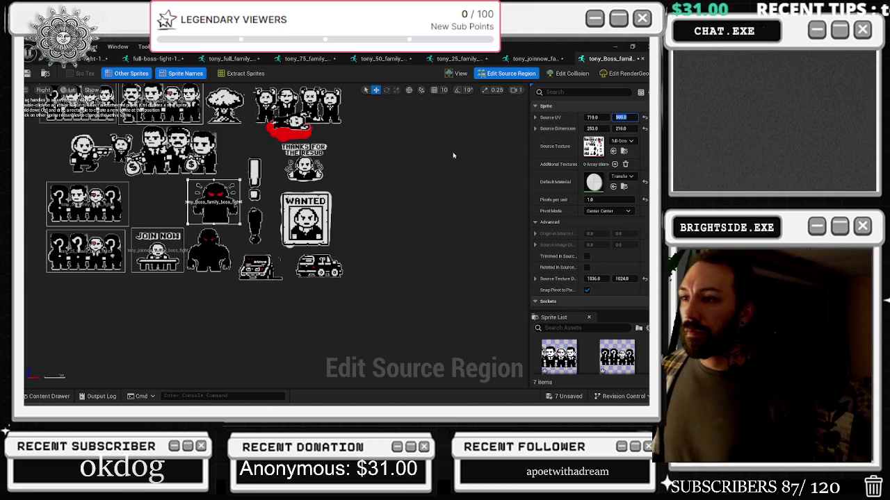
scroll(207, 223, "up", 2)
left_click_drag(207, 212, 215, 208)
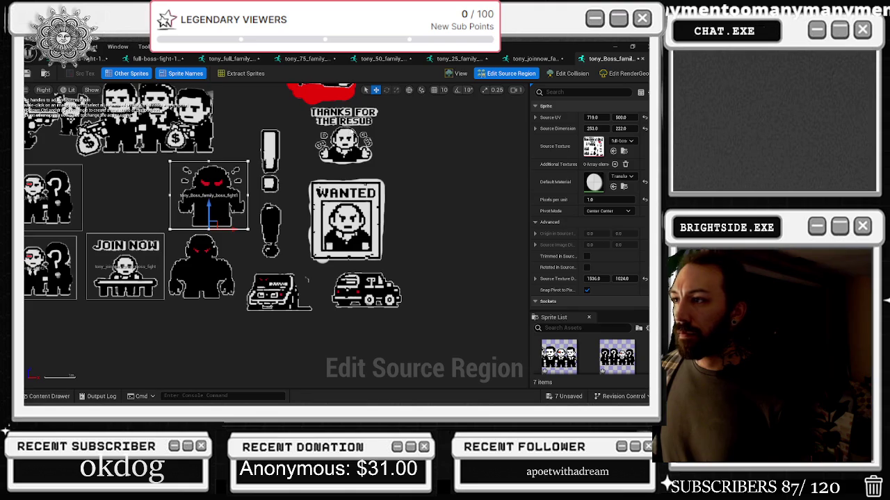
scroll(403, 186, "down", 3)
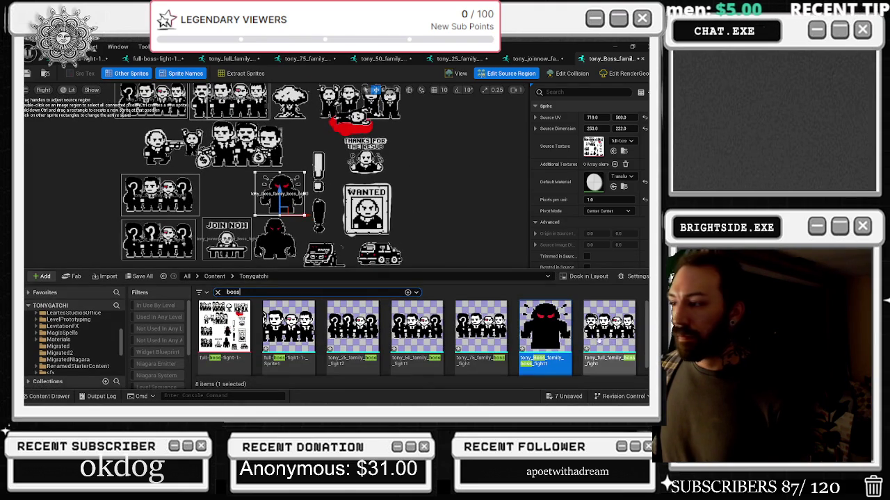
- Duplicate the Boss family sprite and rename the copy tony_wanted_poster_family_boss_fight2
right_click(541, 332)
left_click(571, 165)
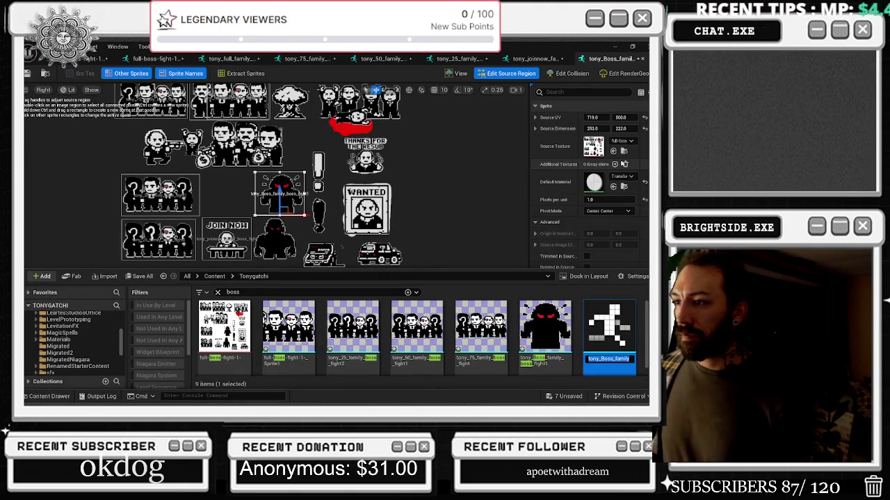
left_click(598, 358)
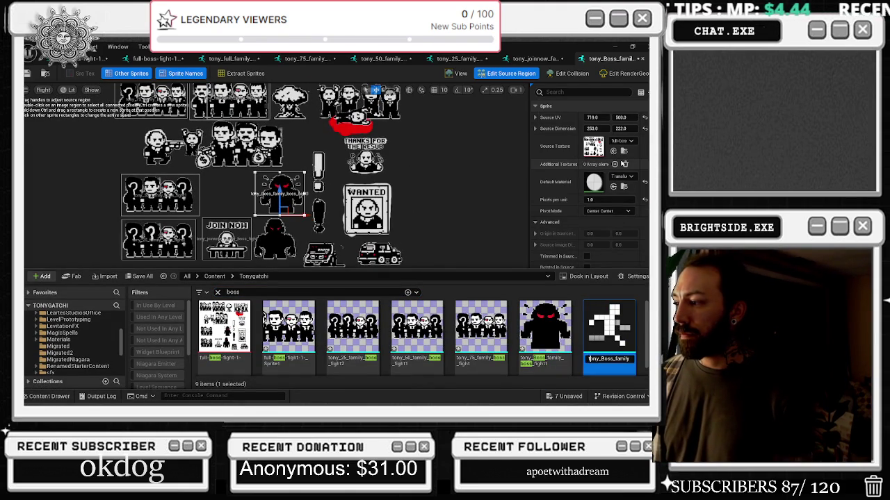
key("BackSpace")
key("BackSpace")
key("BackSpace")
type("wanted_p")
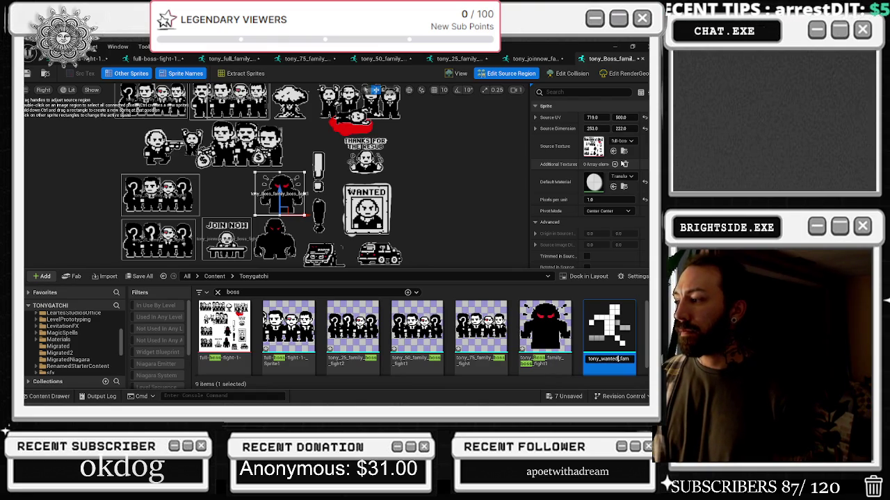
type("oster")
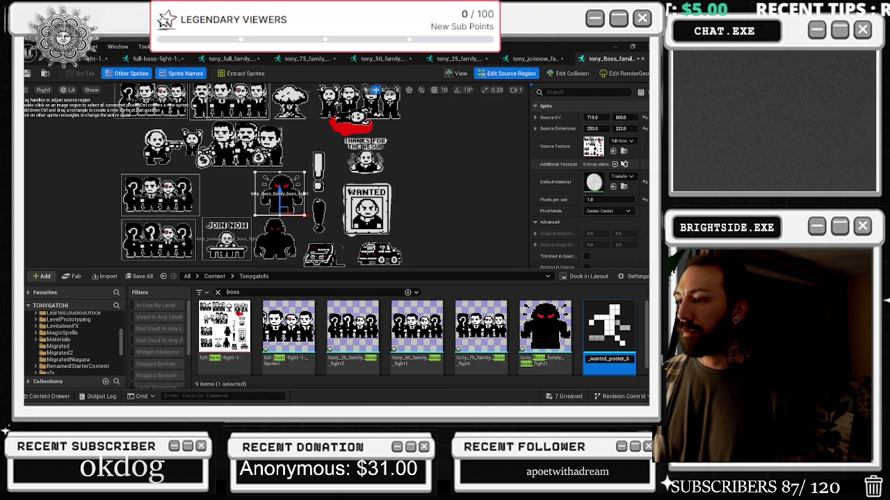
key("Return")
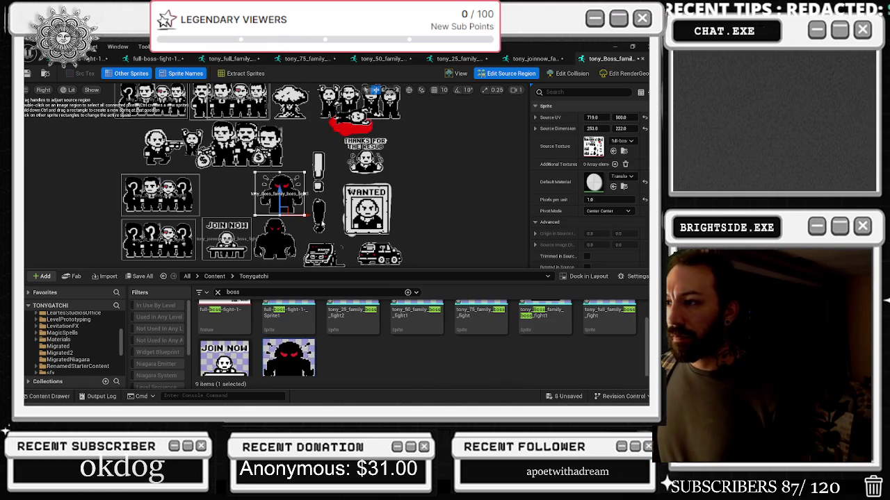
- Frame the new sprite's source region on the WANTED poster at UV 1140, 545, 287 × 260
scroll(280, 335, "down", 1)
double_click(280, 335)
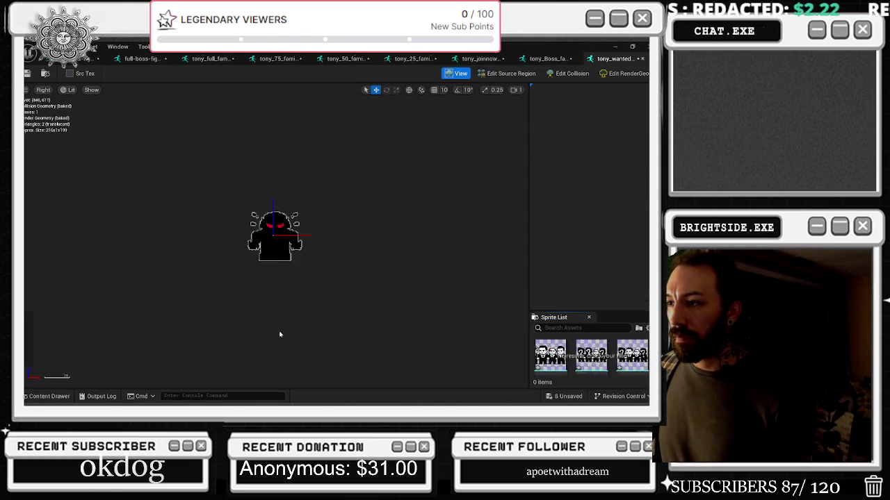
left_click(510, 73)
scroll(303, 238, "up", 1)
mouse_move(592, 118)
left_mouse_down()
mouse_move(633, 118)
mouse_move(570, 117)
left_mouse_up()
scroll(347, 215, "up", 1)
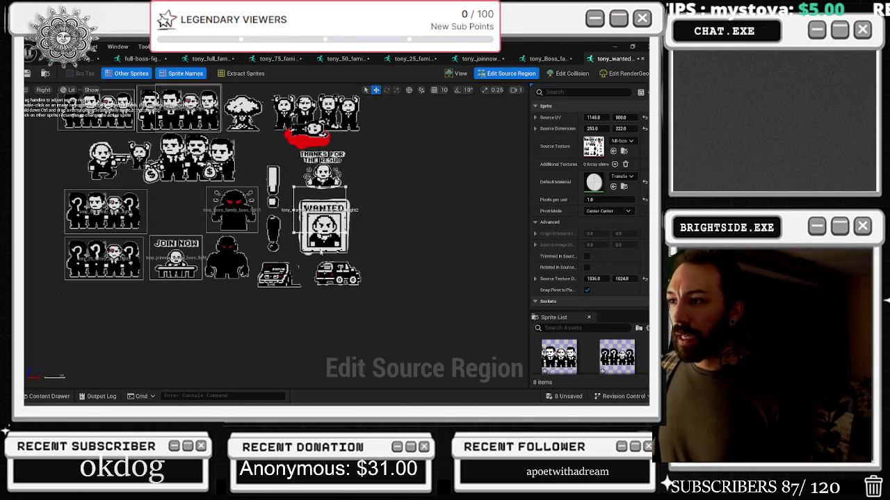
left_click_drag(321, 233, 321, 259)
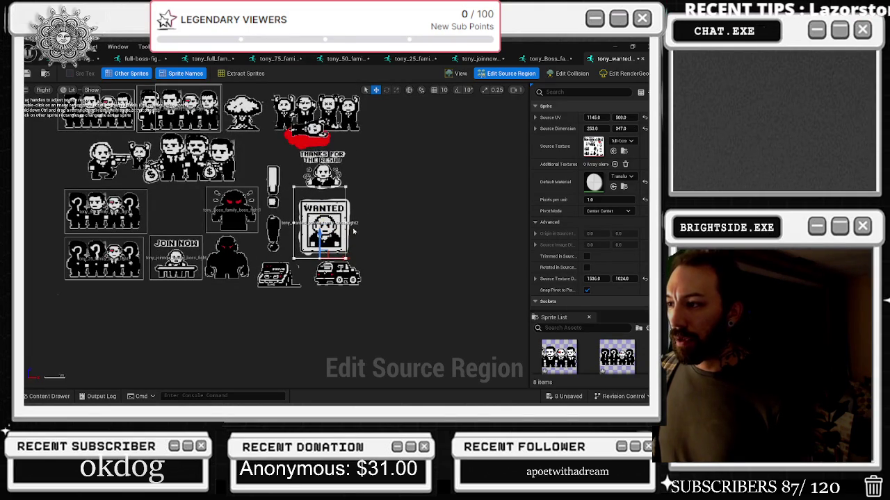
left_click_drag(347, 229, 353, 230)
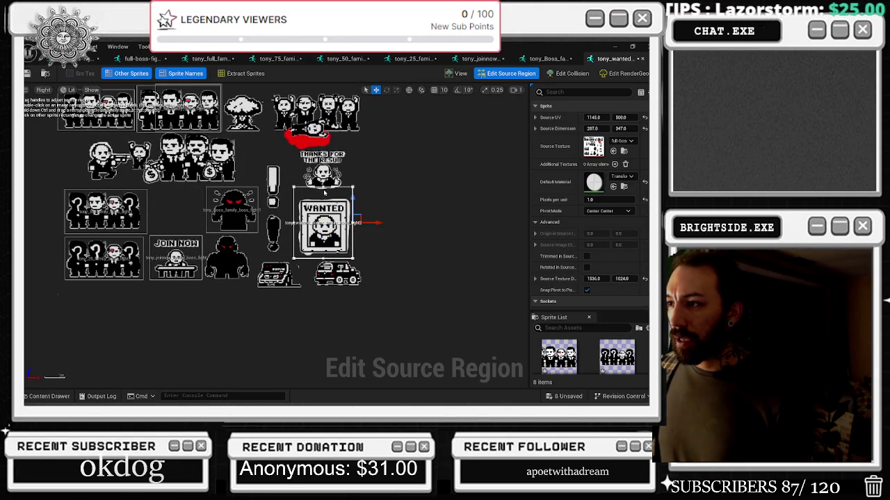
mouse_move(323, 170)
left_mouse_down()
mouse_move(322, 185)
mouse_move(335, 185)
left_mouse_up()
- Duplicate the WANTED poster sprite to start another copy
left_click(46, 396)
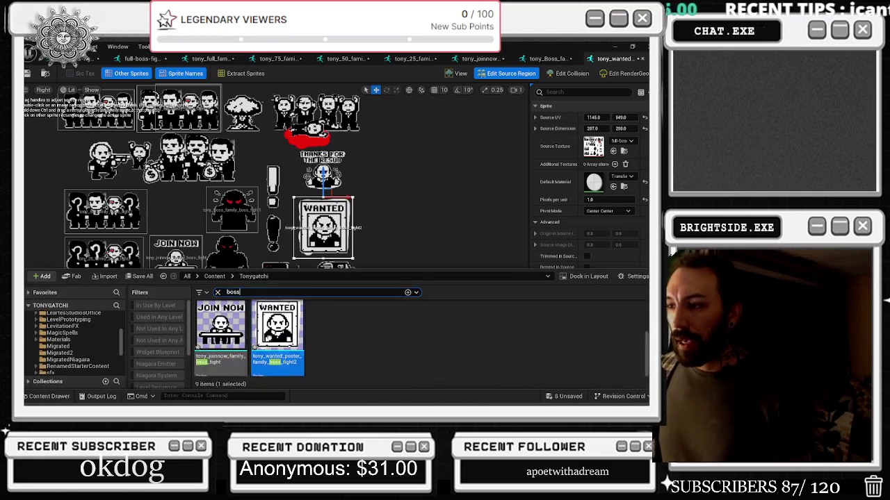
right_click(276, 327)
mouse_move(326, 200)
left_click(316, 173)
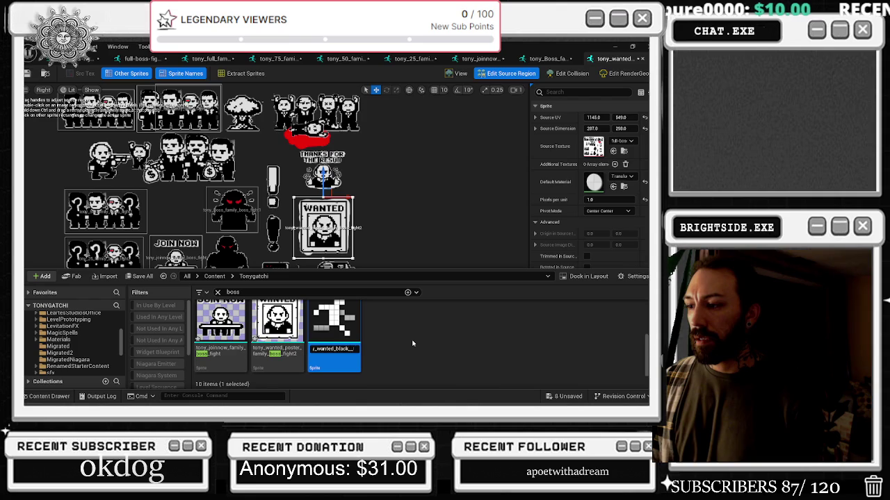
- Name the copy tony_wanted_black_SUV_family_boss_fight3 and frame both cars at UV 953, 847, 536 × 151
key("Return")
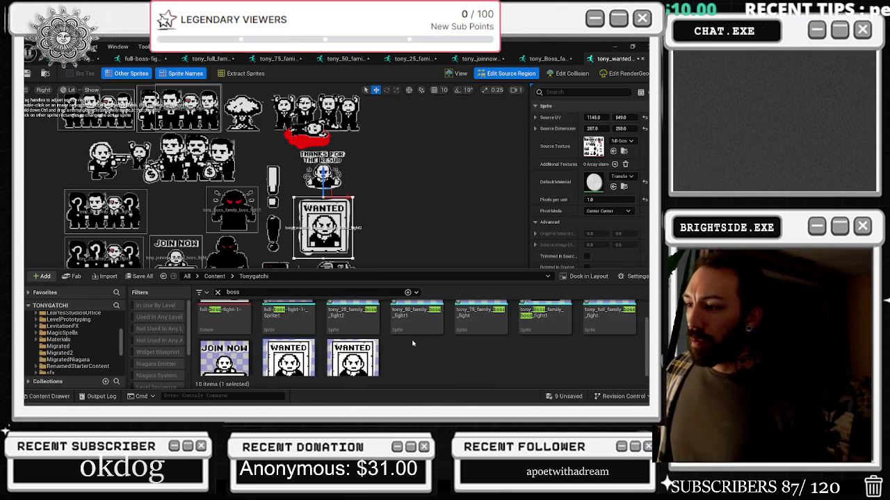
double_click(289, 351)
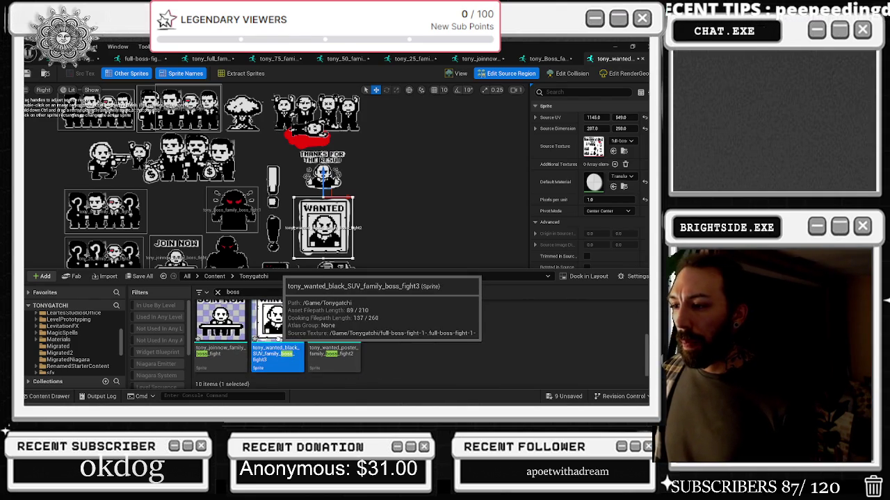
left_click(506, 74)
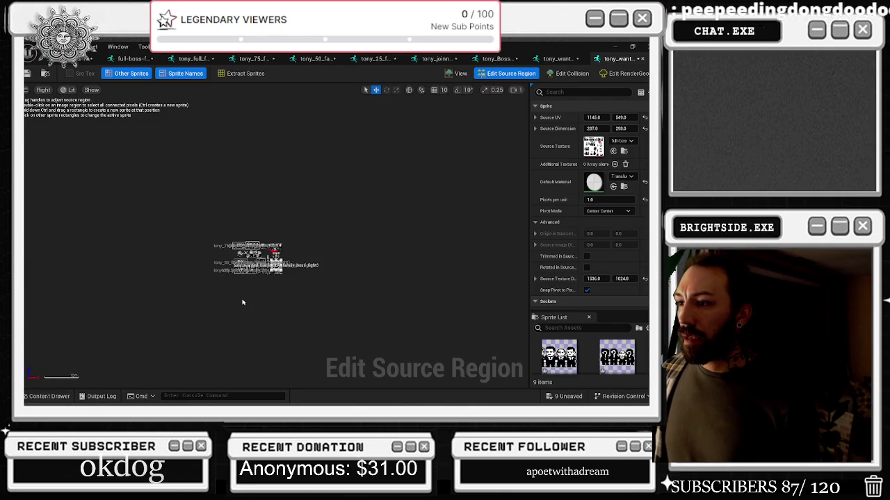
scroll(316, 241, "up", 2)
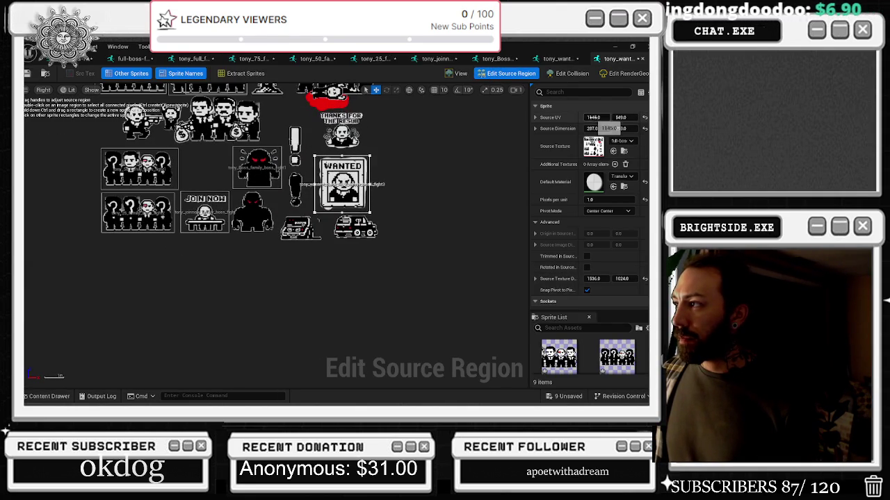
left_click_drag(317, 186, 316, 239)
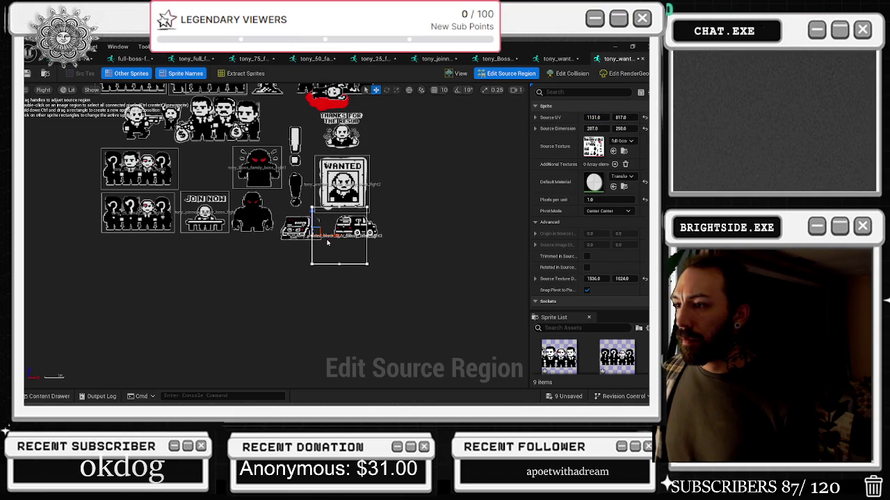
mouse_move(312, 209)
left_mouse_down()
mouse_move(281, 209)
mouse_move(278, 193)
left_mouse_up()
left_click_drag(368, 238, 389, 238)
mouse_move(331, 263)
left_mouse_down()
mouse_move(333, 244)
mouse_move(347, 245)
mouse_move(277, 228)
left_mouse_up()
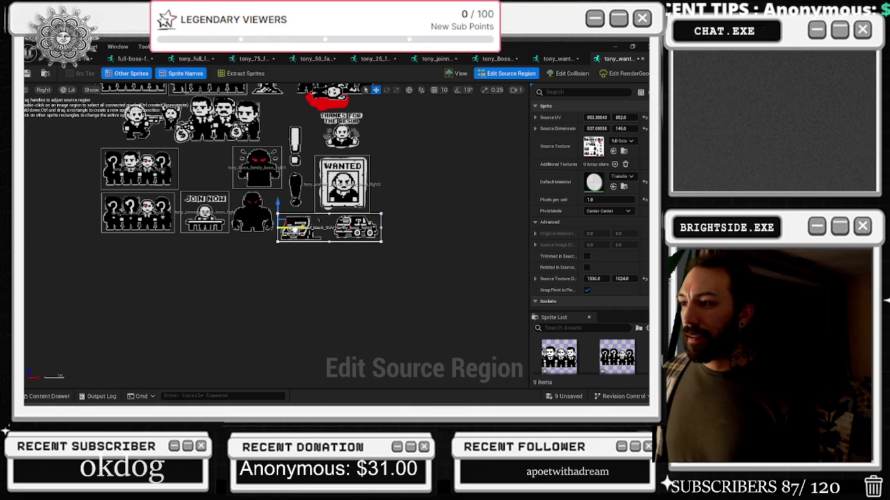
mouse_move(331, 217)
left_mouse_down()
mouse_move(332, 206)
mouse_move(332, 213)
left_mouse_up()
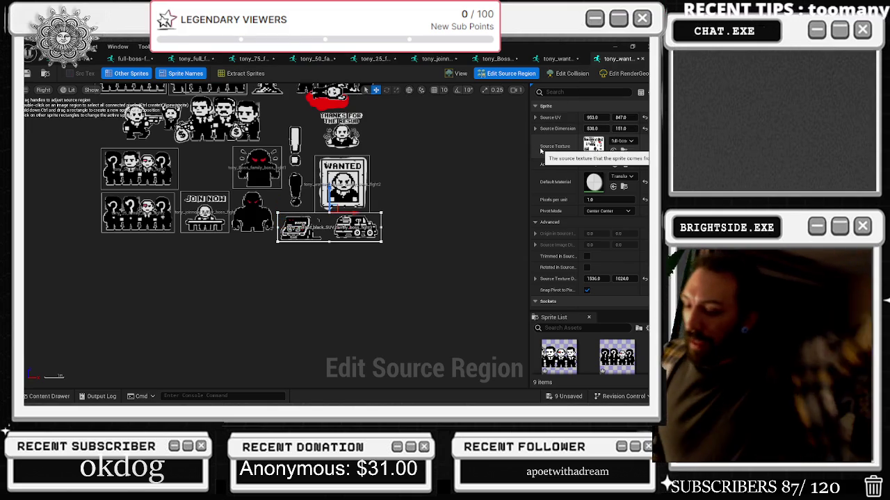
- Check the slice and dice cover art's Open with options on the desktop, then return to the Tonygatchi widget
left_click(611, 45)
left_click(624, 46)
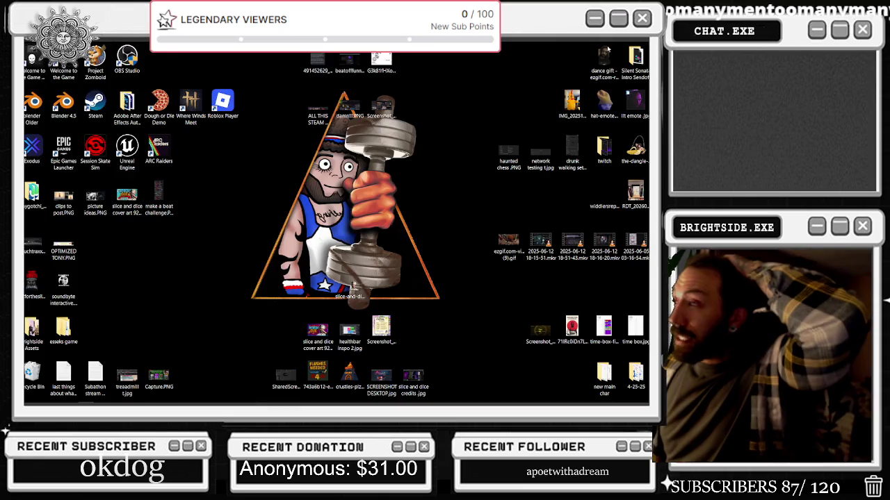
right_click(123, 221)
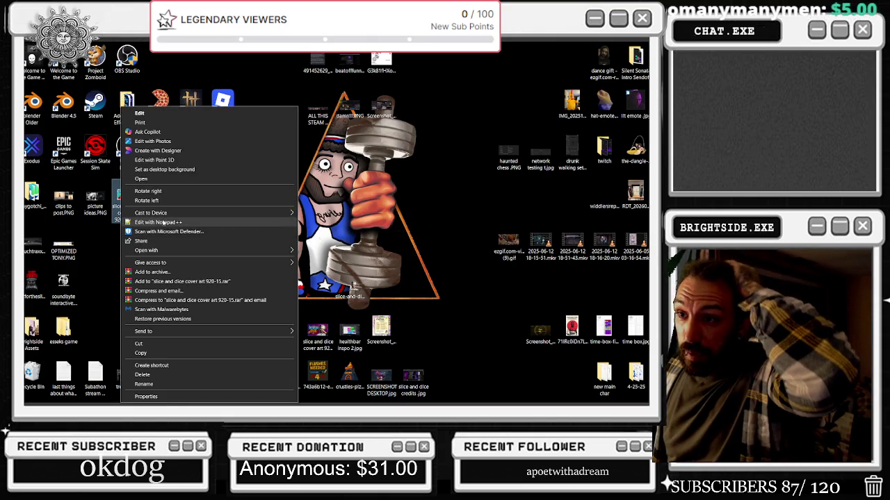
mouse_move(161, 252)
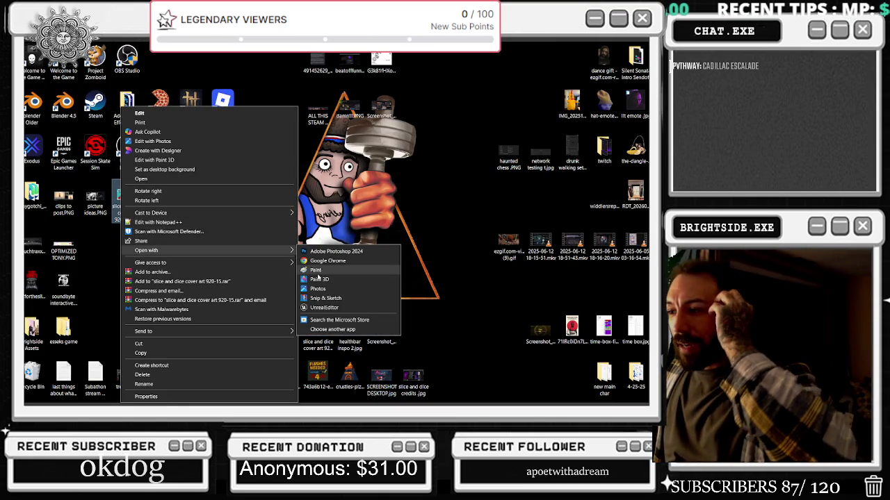
left_click(423, 215)
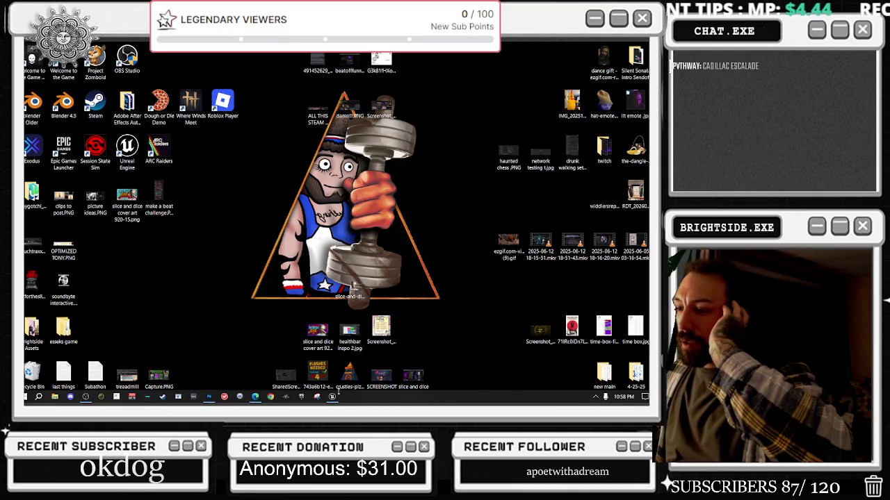
left_click(332, 397)
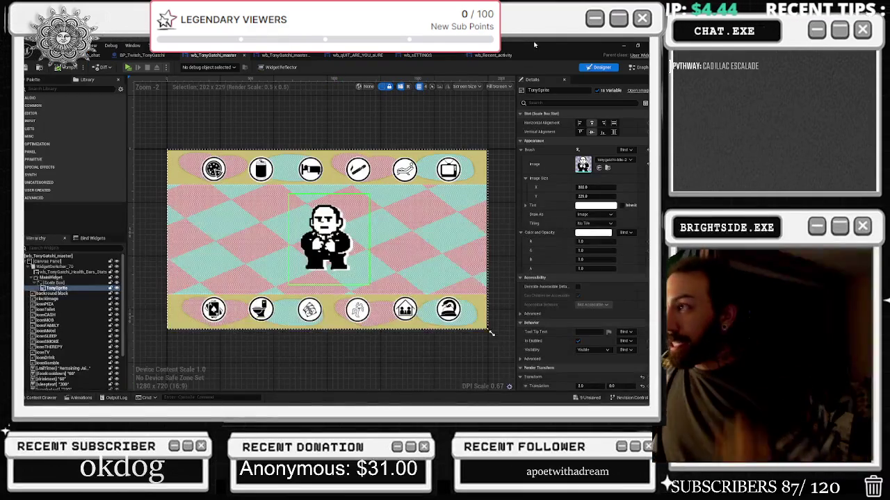
- Cycle through the Recent activity, Settings, quit, overlay and pet screen widgets, the Twitch Event Graph and the level viewport
left_click(509, 58)
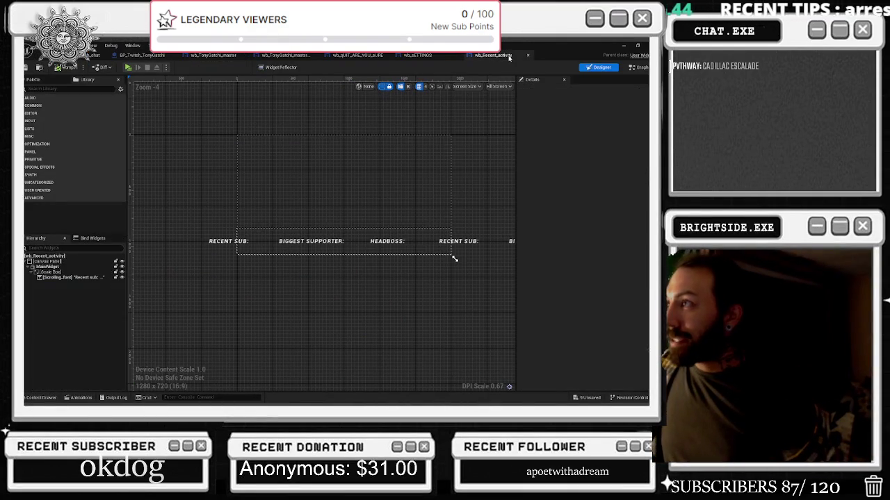
left_click(416, 55)
left_click(357, 56)
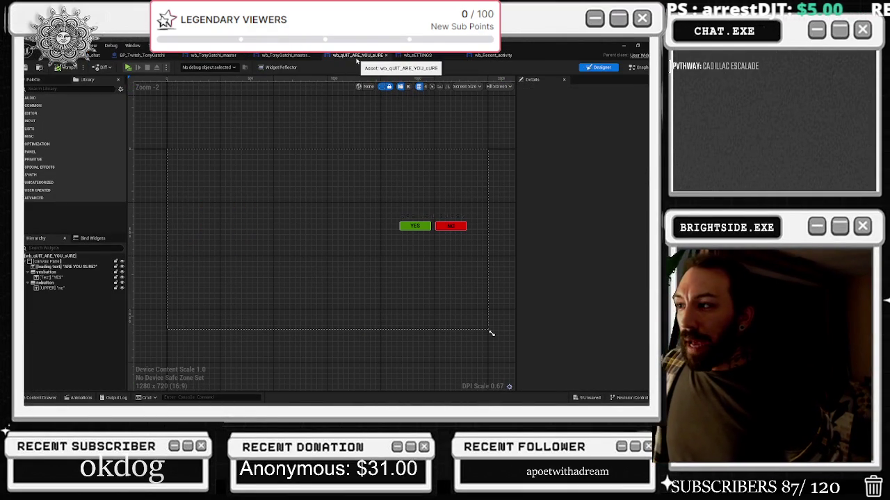
left_click(285, 55)
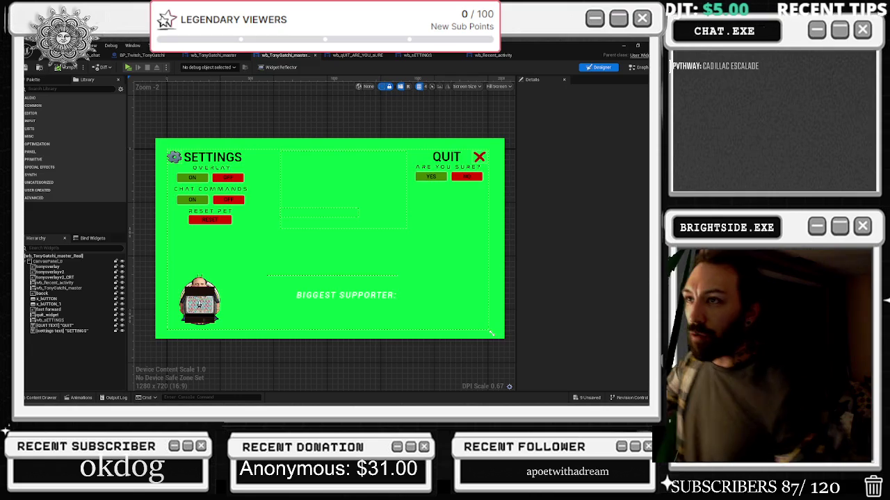
left_click(213, 55)
left_click(142, 55)
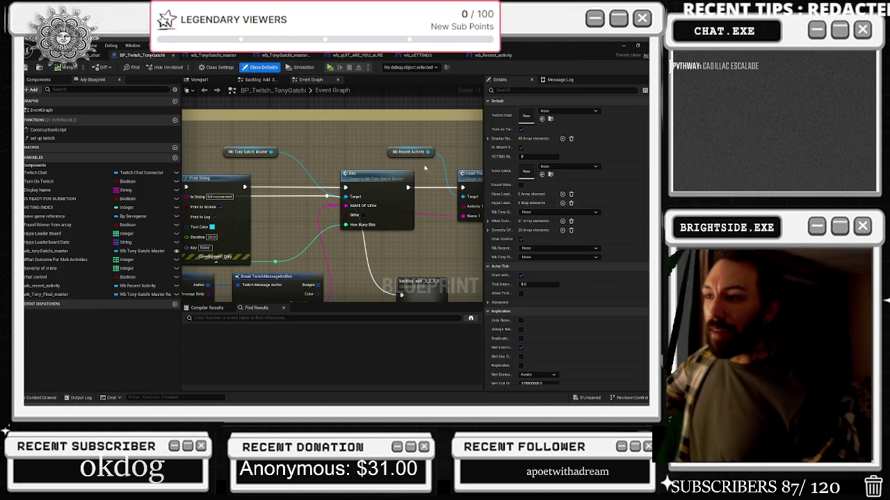
left_click(84, 56)
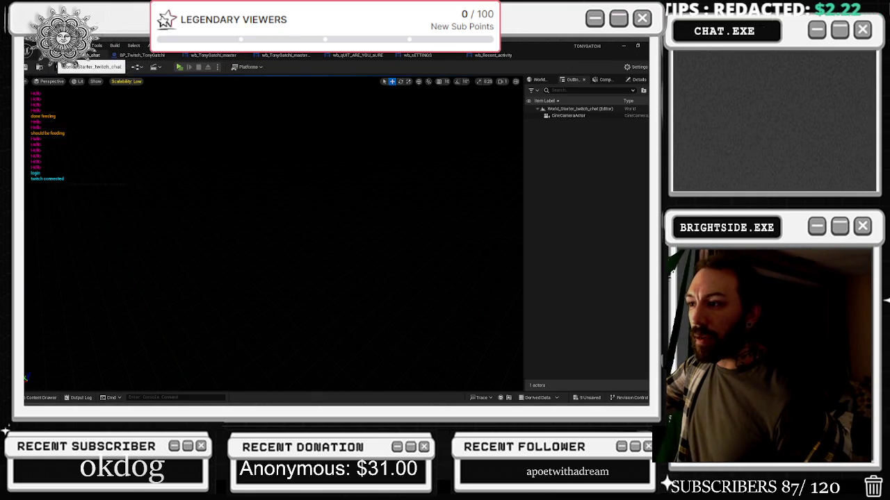
- Revisit the pet screen, overlay, Settings and Recent activity widgets and the BP_Twitch_TonyGatchi Event Graph
left_click(213, 55)
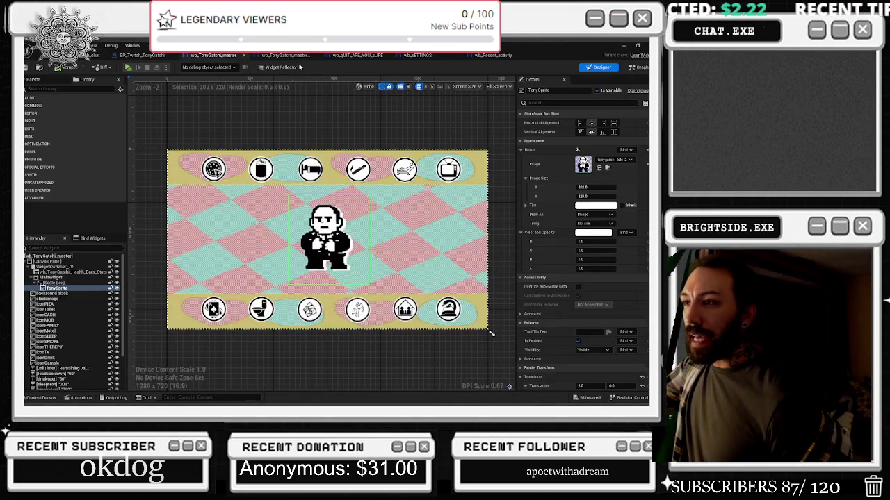
left_click(284, 55)
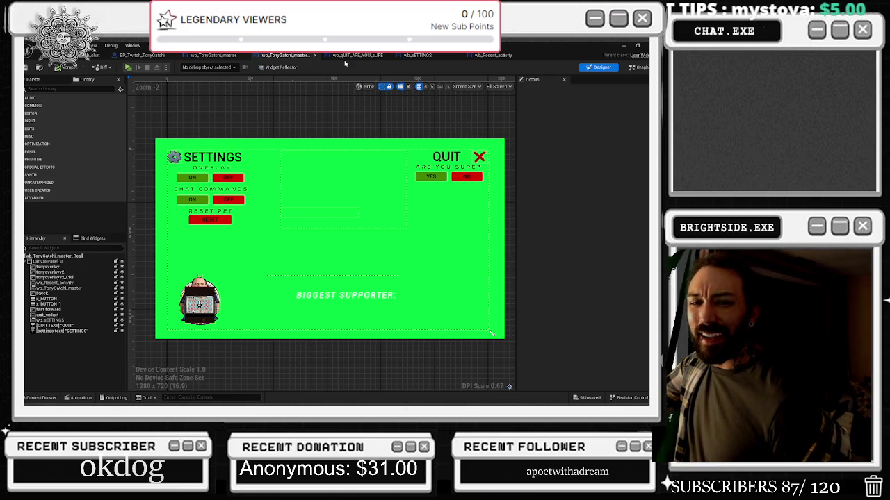
left_click(434, 55)
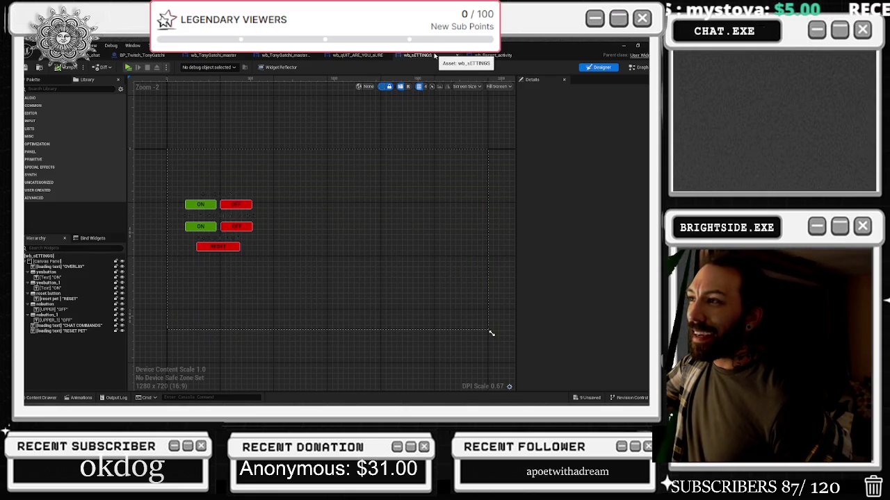
left_click(486, 56)
left_click(221, 55)
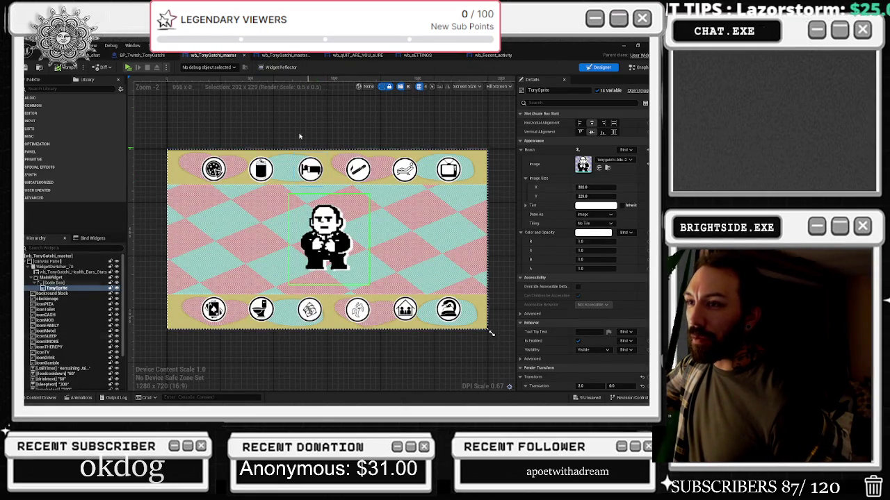
left_click(142, 55)
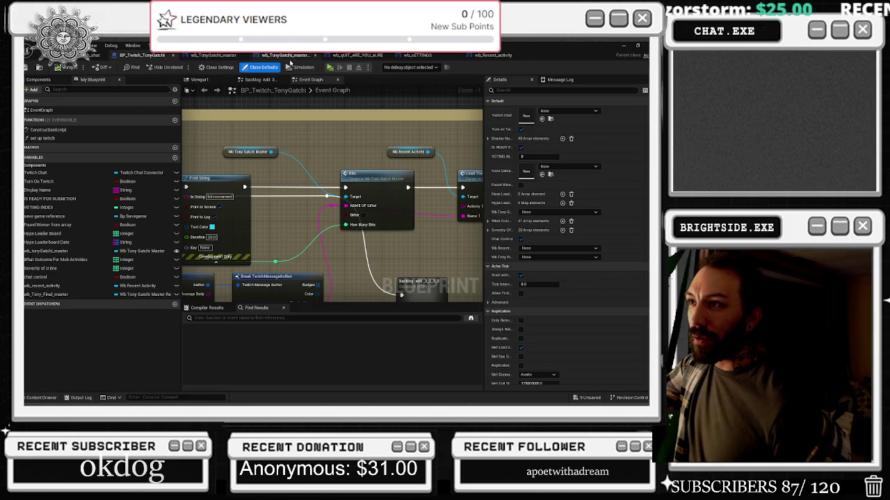
left_click(287, 56)
left_click(358, 55)
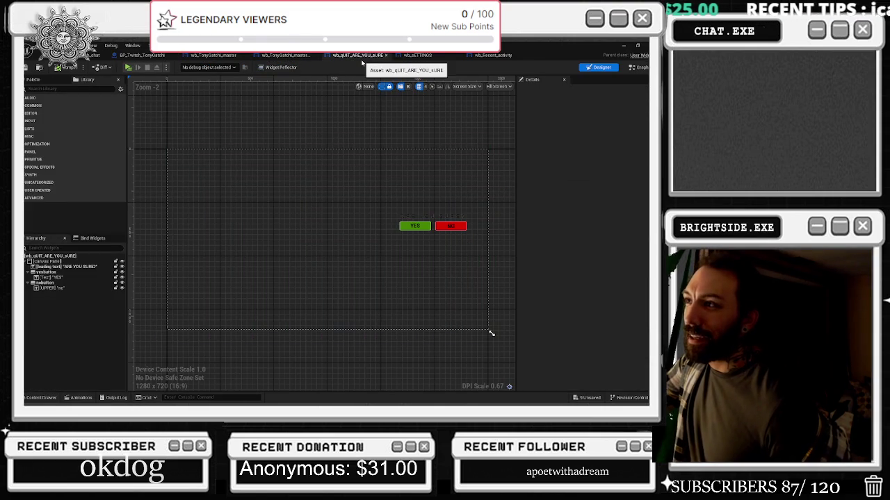
left_click(93, 55)
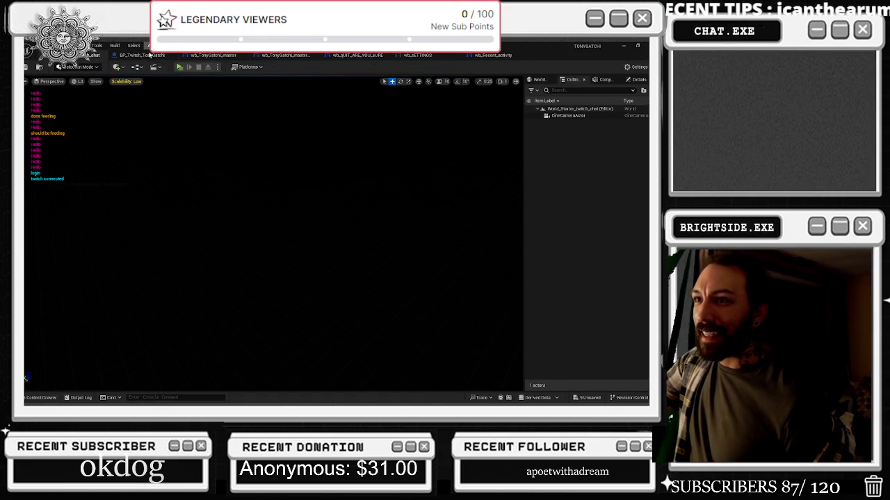
left_click(139, 56)
- Return to the green settings and quit overlay and show the boss-filtered sprites with the black SUV sprite's actions
key("alt+Tab")
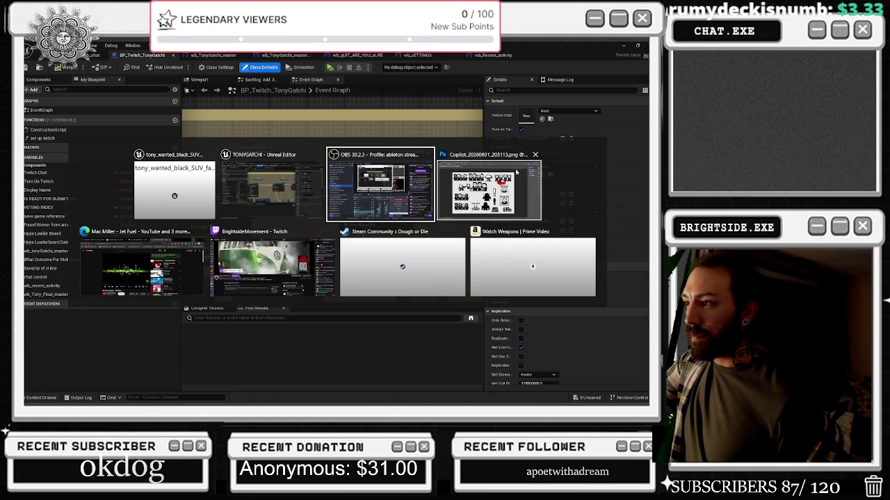
key("Escape")
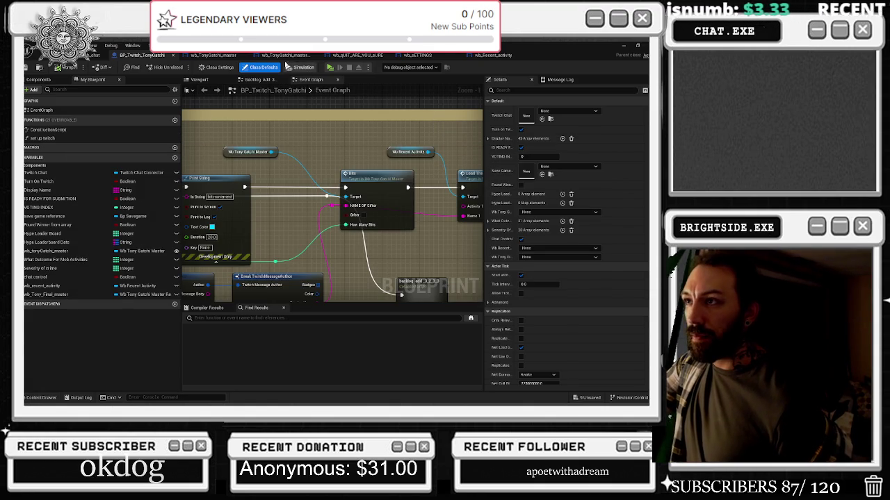
left_click(285, 56)
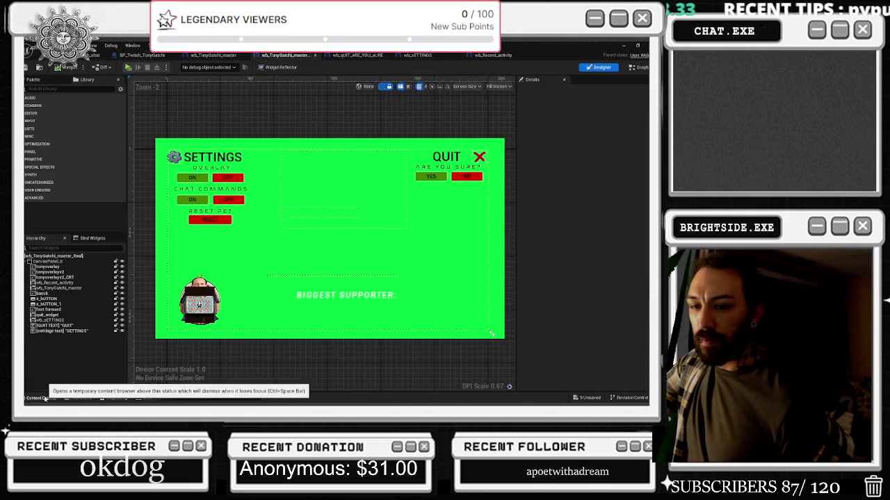
left_click(42, 397)
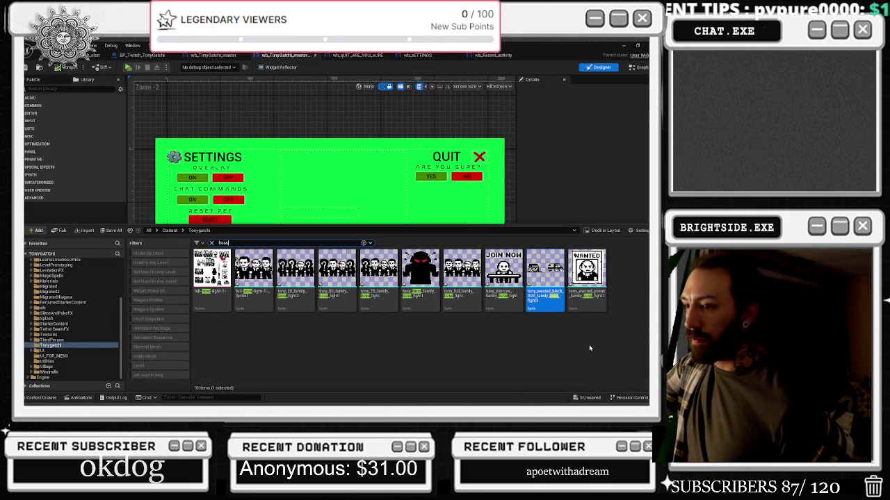
right_click(544, 278)
- Duplicate the black SUV sprite, name the copy tony_notification_family_boss_fight4, and open it
mouse_move(591, 217)
left_click(586, 189)
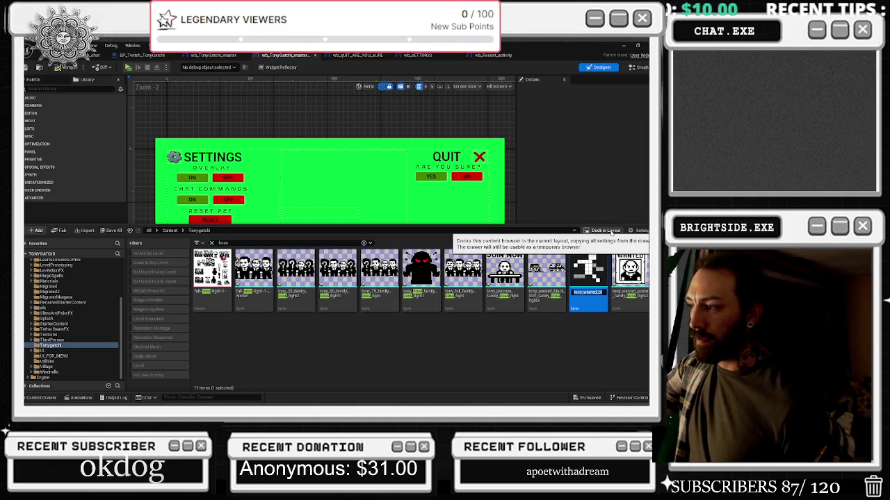
key("Home")
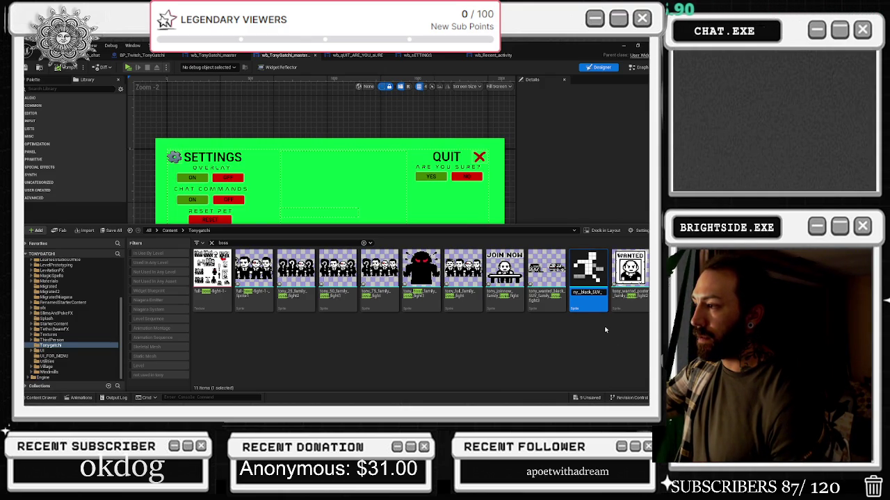
type("ss_")
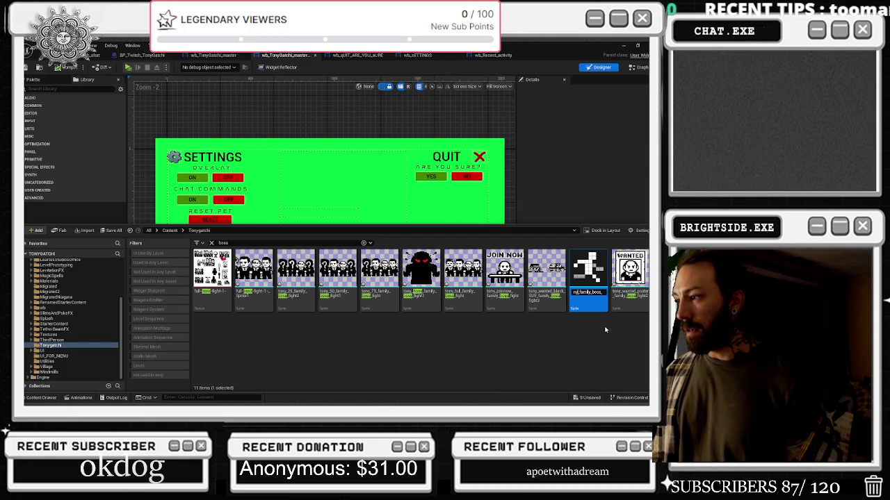
type("tificati")
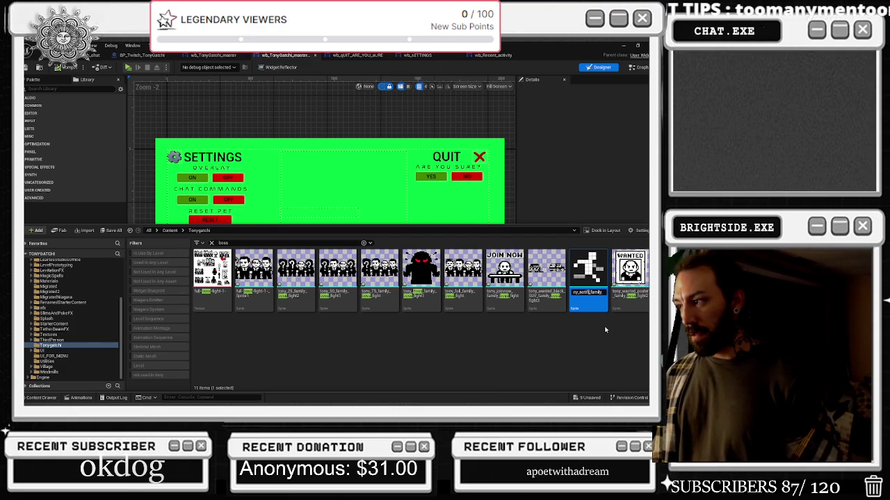
type("on")
key("Return")
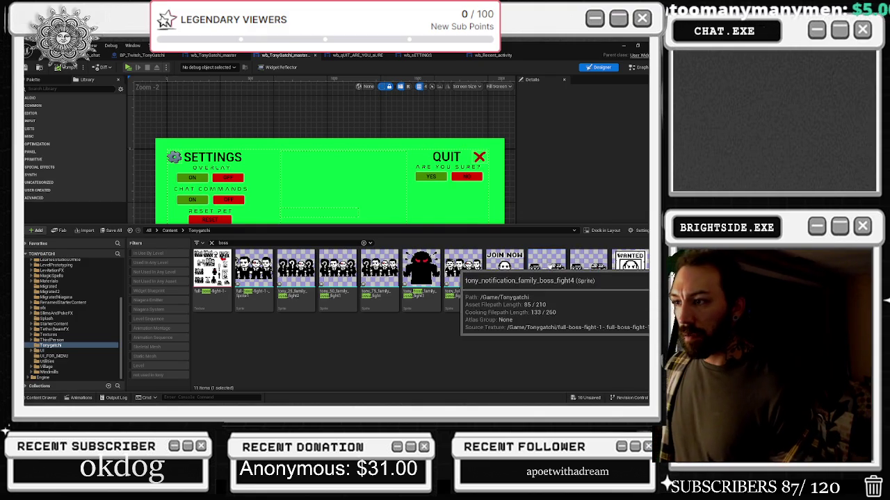
double_click(546, 272)
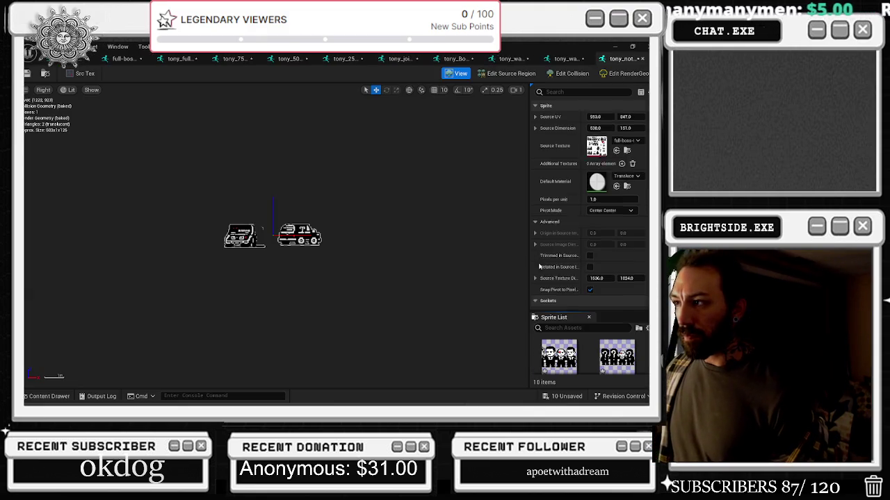
- Frame the notification sprite on the outlined exclamation mark at UV 909, 305, 107 × 222
left_click(568, 73)
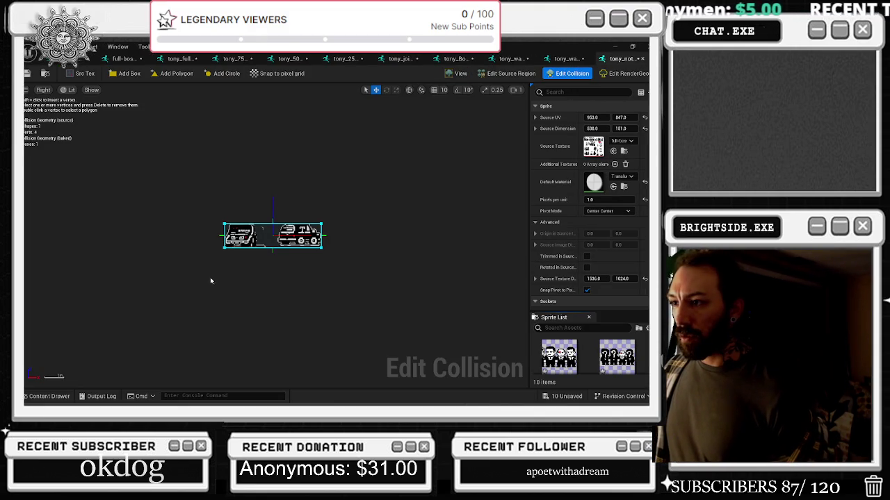
left_click(511, 73)
scroll(334, 261, "up", 2)
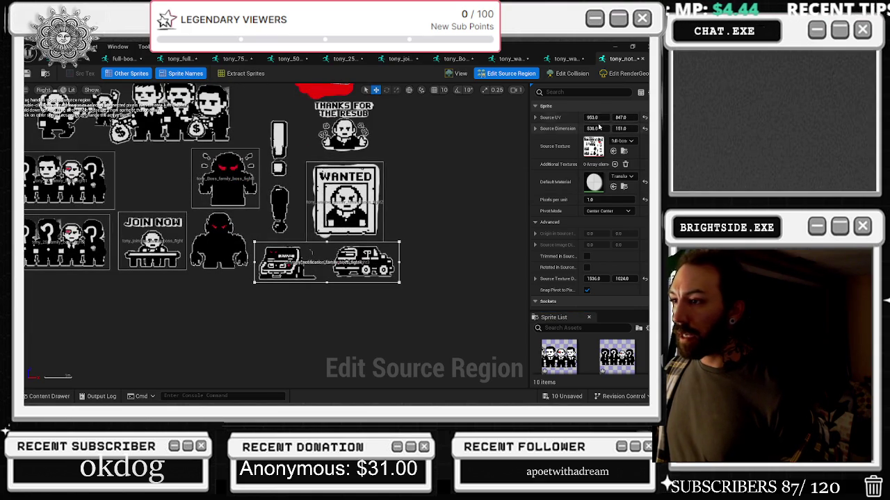
mouse_move(618, 117)
left_mouse_down()
mouse_move(629, 118)
mouse_move(559, 118)
left_mouse_up()
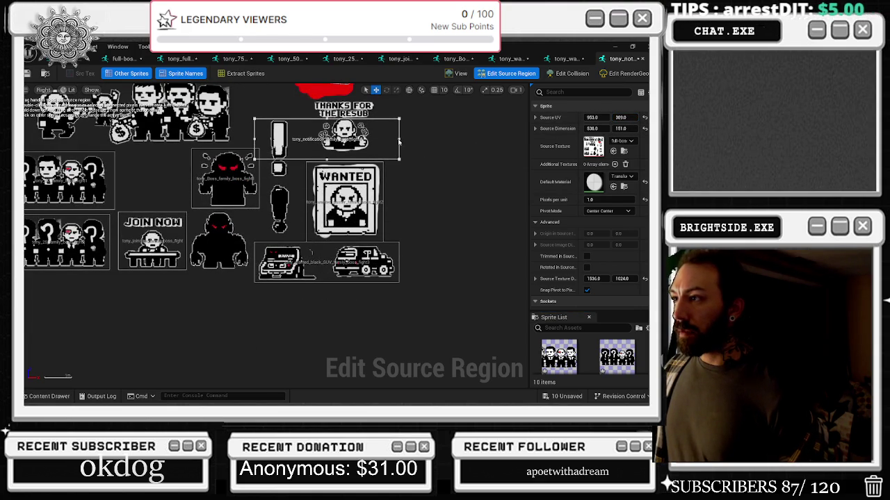
left_click_drag(415, 137, 308, 138)
mouse_move(254, 141)
left_mouse_down()
mouse_move(264, 142)
mouse_move(278, 178)
left_mouse_up()
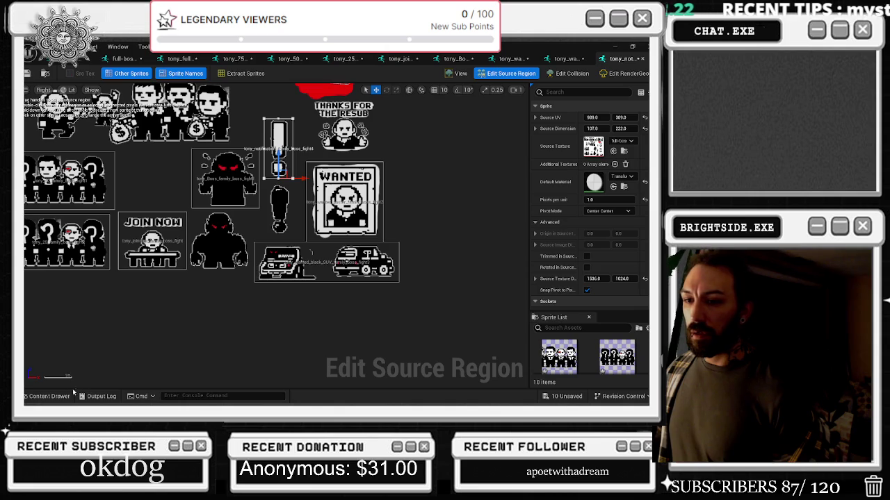
left_click(48, 396)
scroll(351, 340, "down", 2)
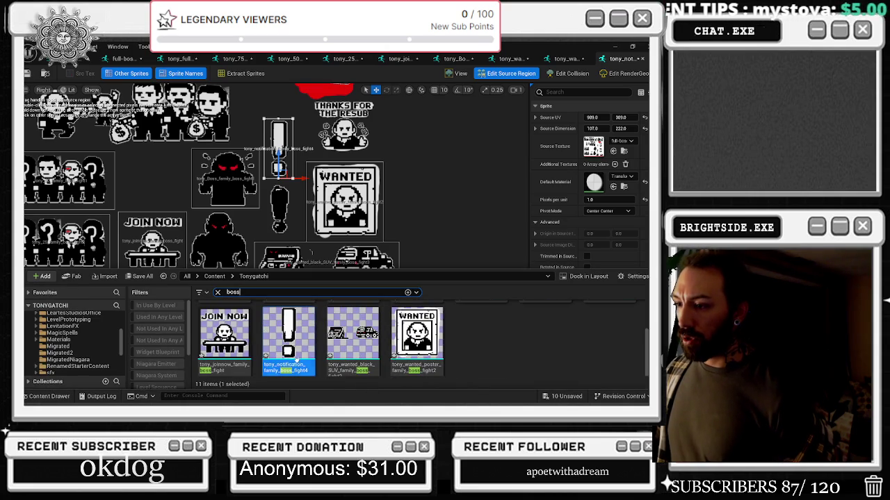
- Duplicate it as tony_notification2_family_boss_fight5 and shift its region onto the solid exclamation mark at UV 909, 600
right_click(298, 360)
left_click(327, 187)
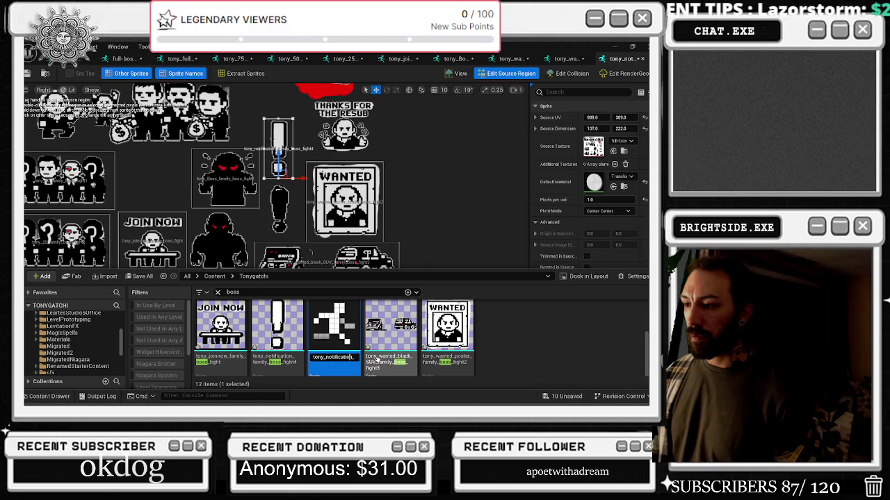
key("Return")
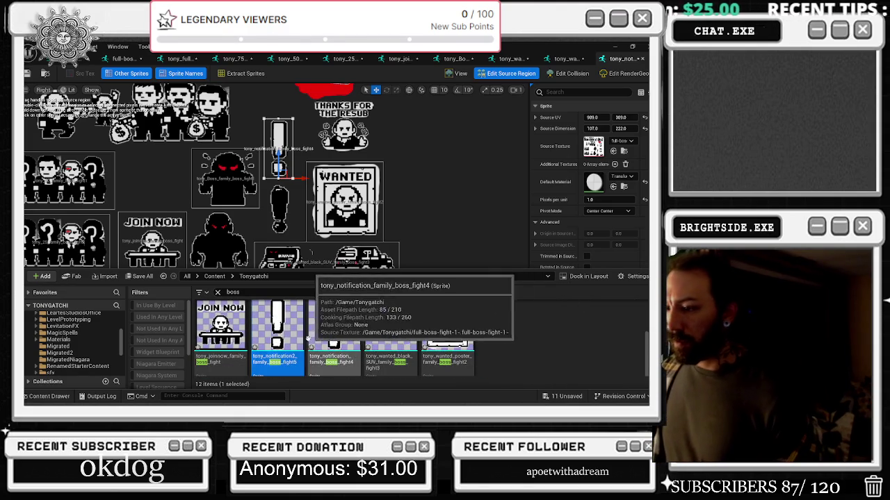
double_click(282, 326)
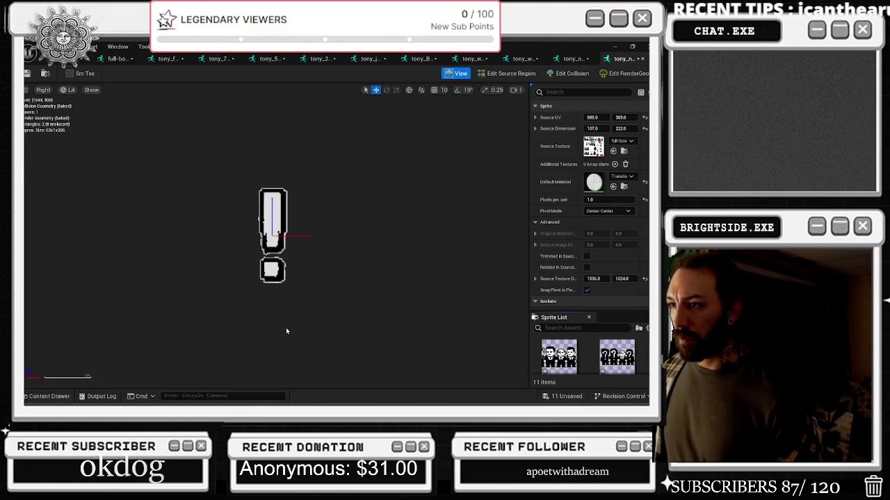
scroll(294, 242, "up", 3)
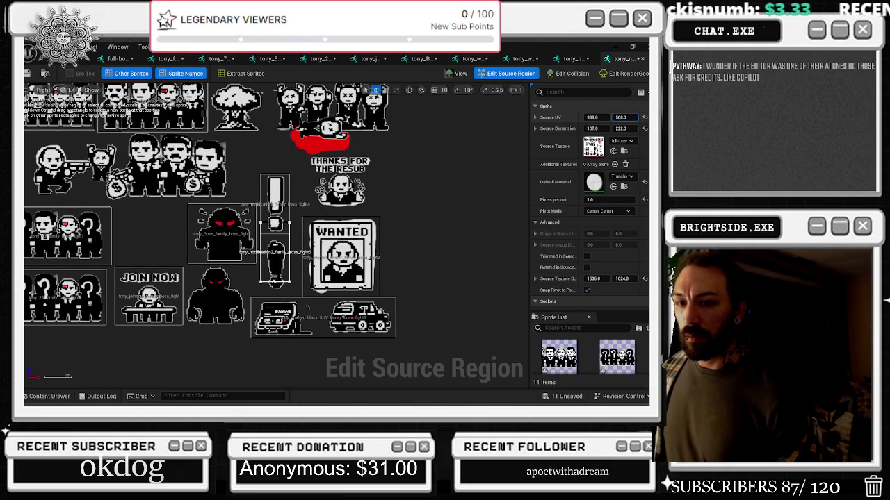
left_click_drag(621, 118, 629, 117)
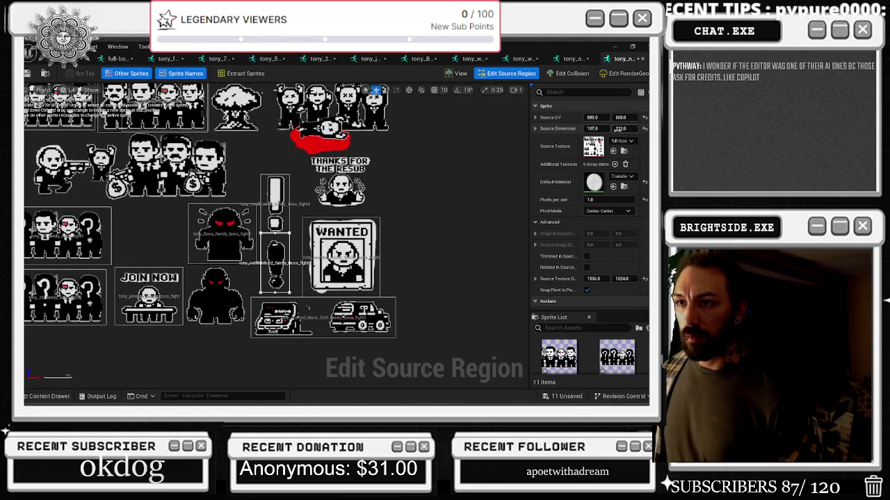
scroll(369, 186, "down", 2)
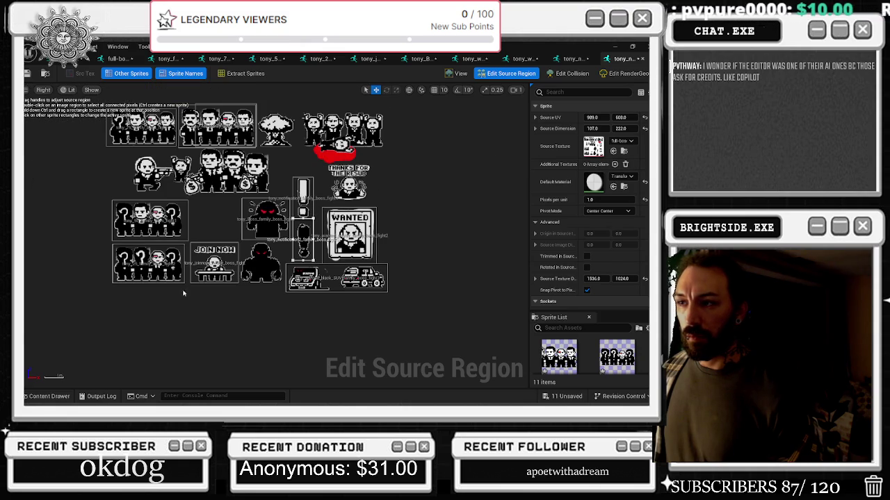
left_click(28, 401)
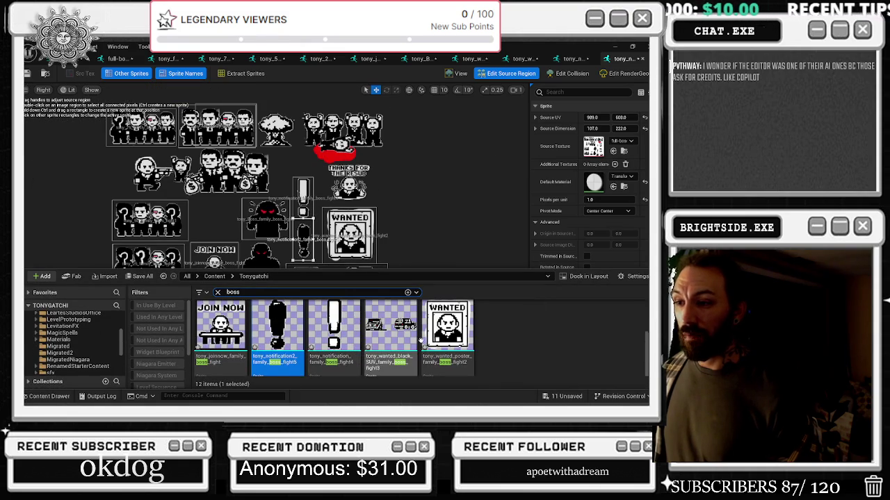
right_click(285, 328)
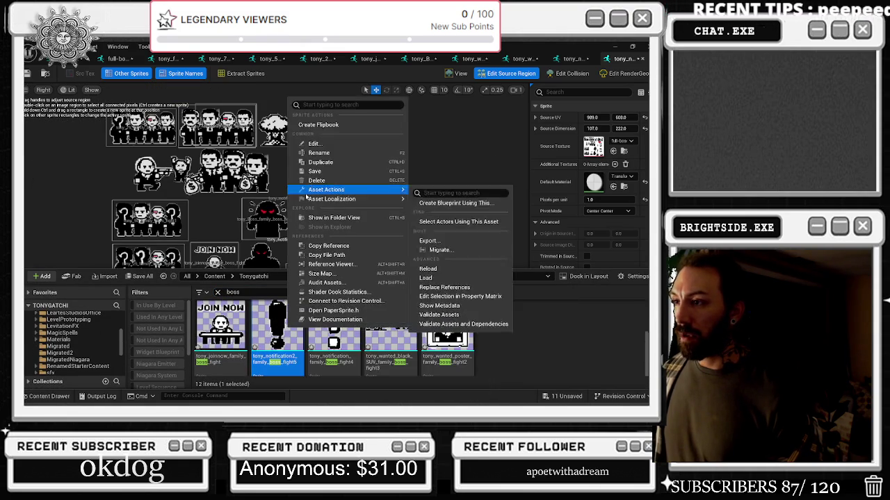
- Duplicate the notification sprite, name it tony_atom_bomb_family_boss_fight6, and open it
left_click(321, 164)
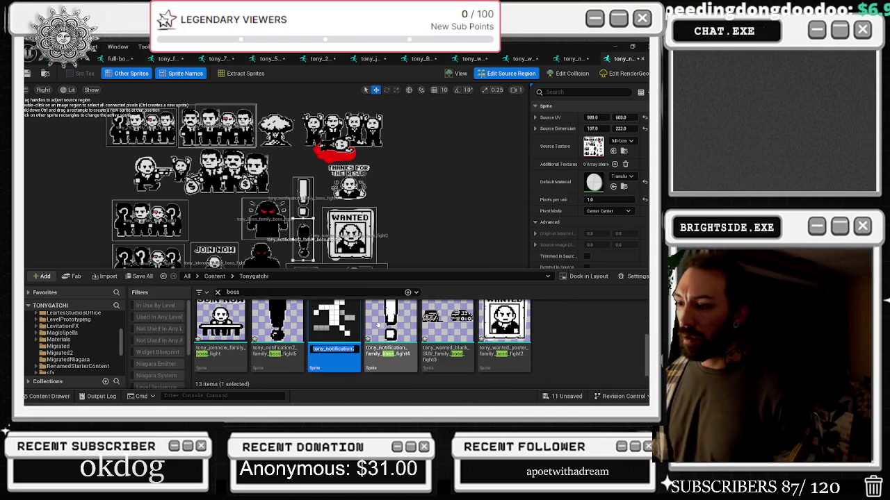
key("Home")
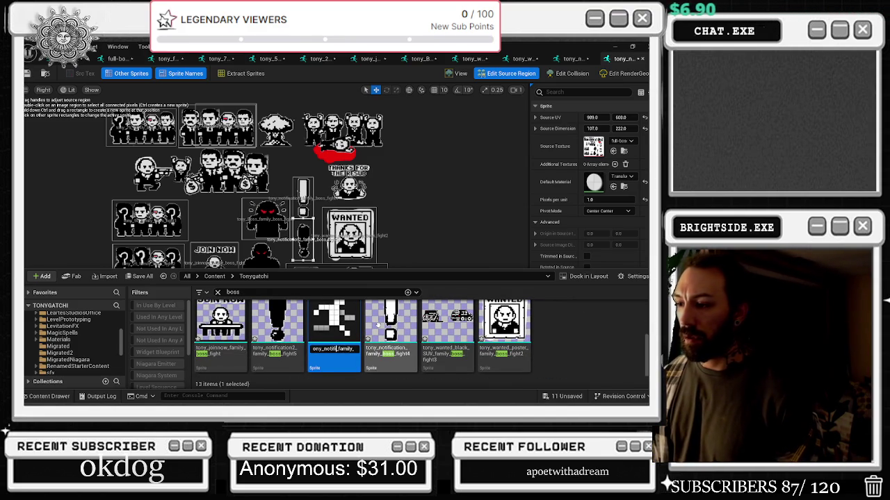
type("atom_bo")
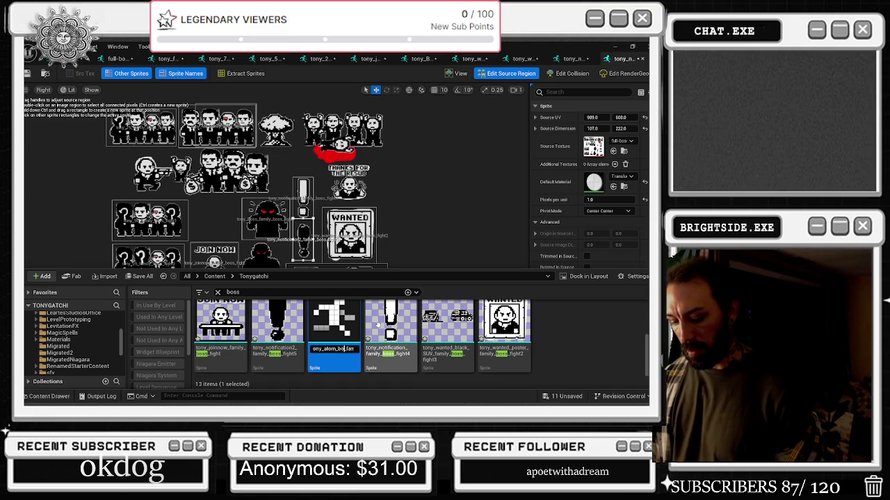
type("mb")
key("Return")
double_click(567, 325)
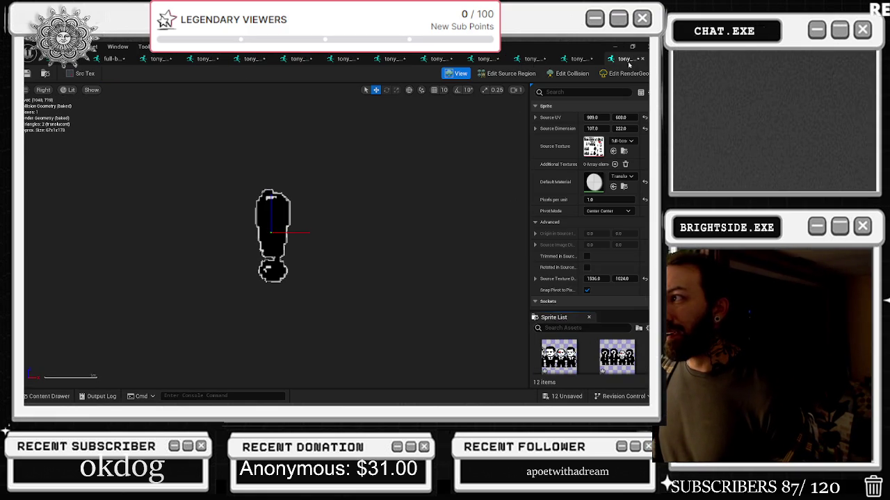
- Close the extra sprite editor tabs, keeping only the atom bomb sprite editor
left_click(589, 58)
left_click(588, 59)
left_click(588, 59)
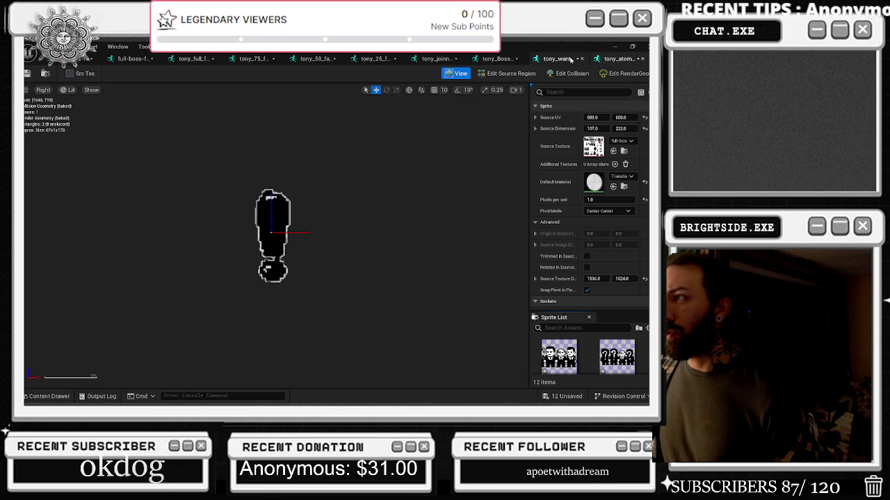
left_click(573, 59)
left_click(573, 60)
left_click(567, 59)
left_click(555, 60)
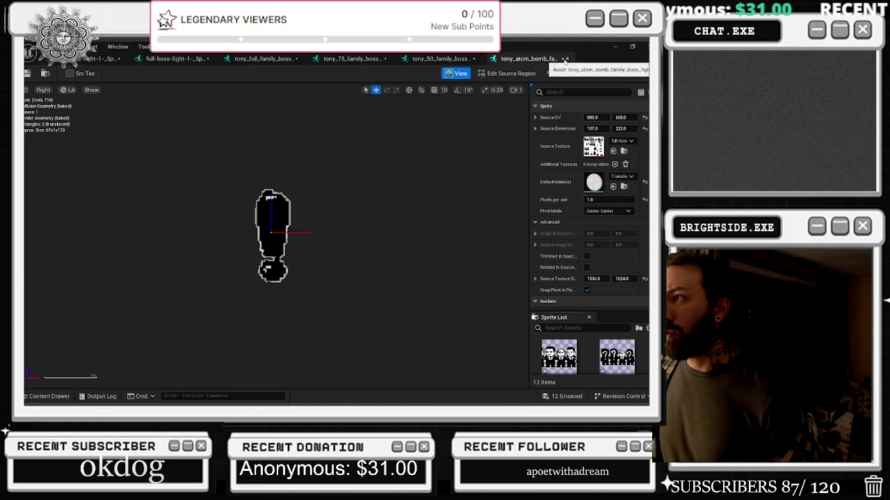
left_click(509, 74)
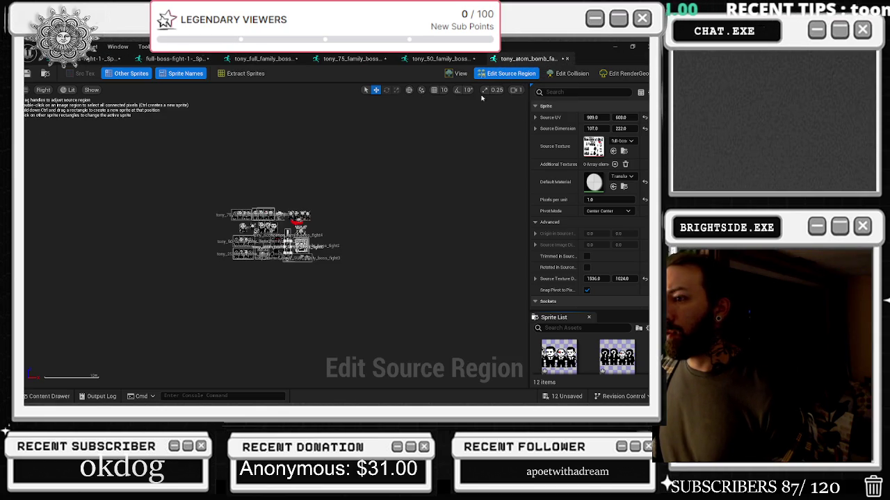
- Fit the atom bomb sprite's region around the mushroom cloud at UV 804, 40, 196 × 203
left_click_drag(618, 118, 553, 117)
scroll(288, 167, "up", 4)
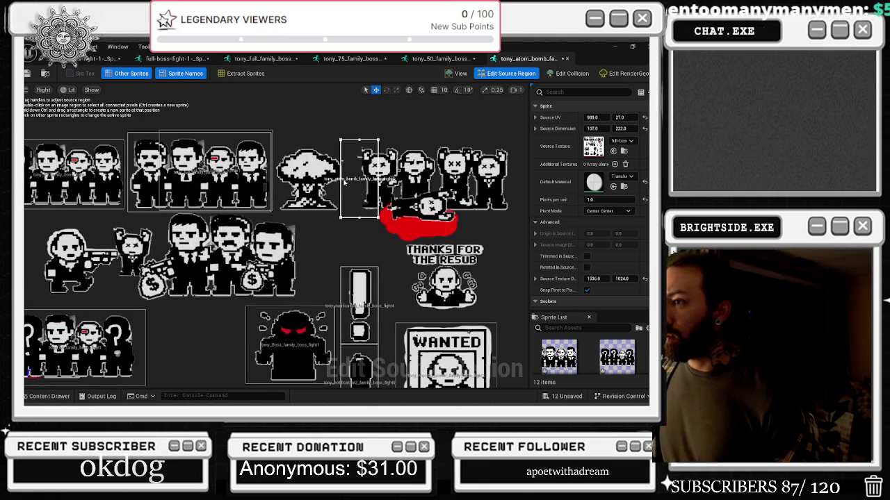
left_click_drag(340, 179, 276, 178)
left_click_drag(379, 179, 344, 179)
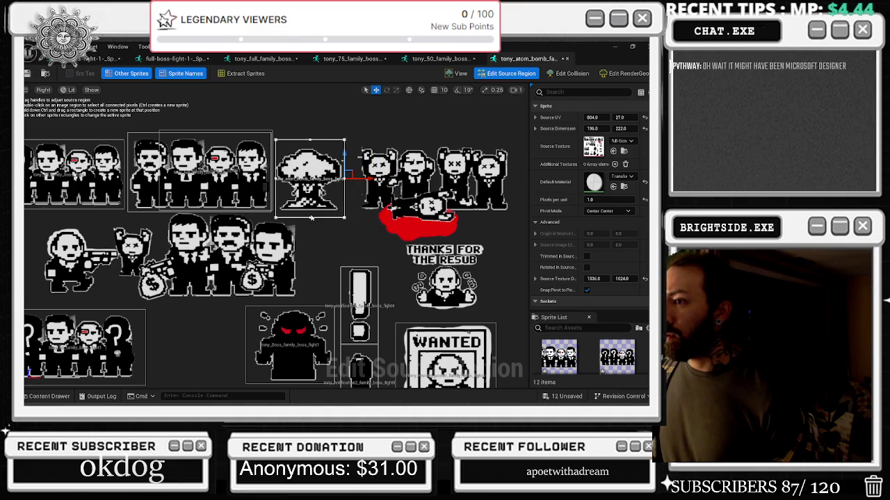
left_click_drag(310, 217, 310, 217)
left_click_drag(307, 141, 308, 146)
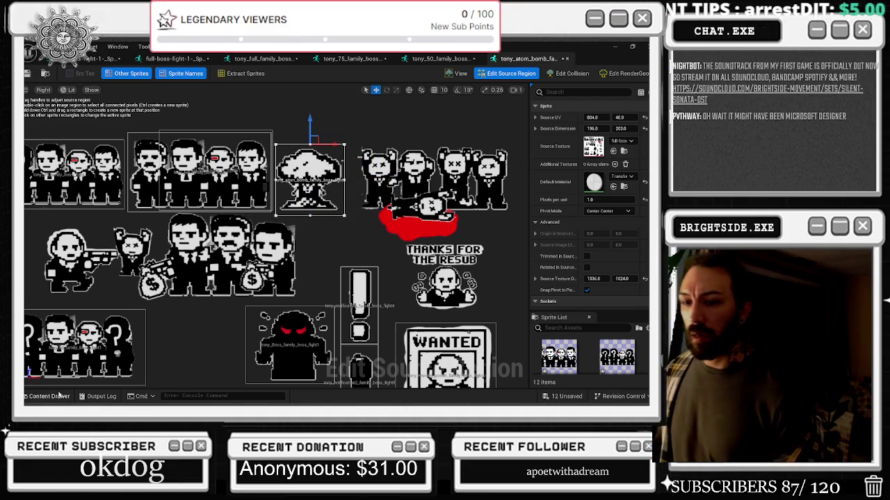
left_click(52, 396)
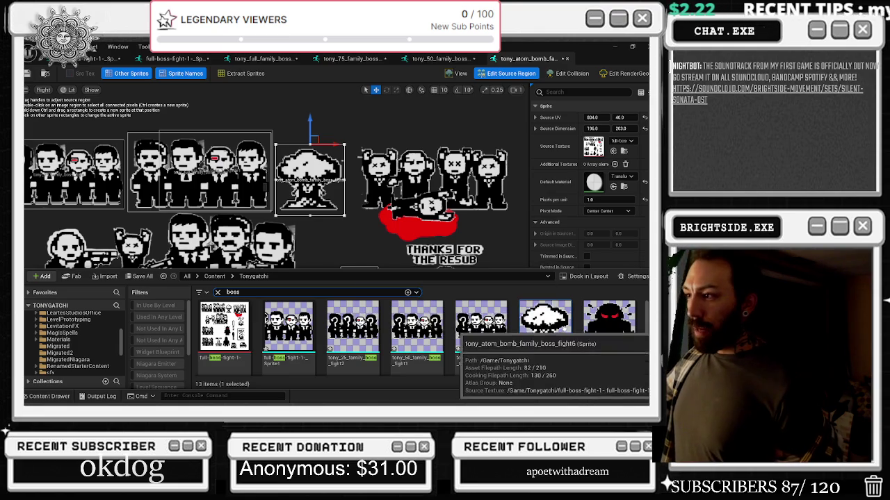
- Duplicate the atom bomb sprite and stretch the copy's region over the figures and fallen figure
right_click(549, 334)
left_click(605, 161)
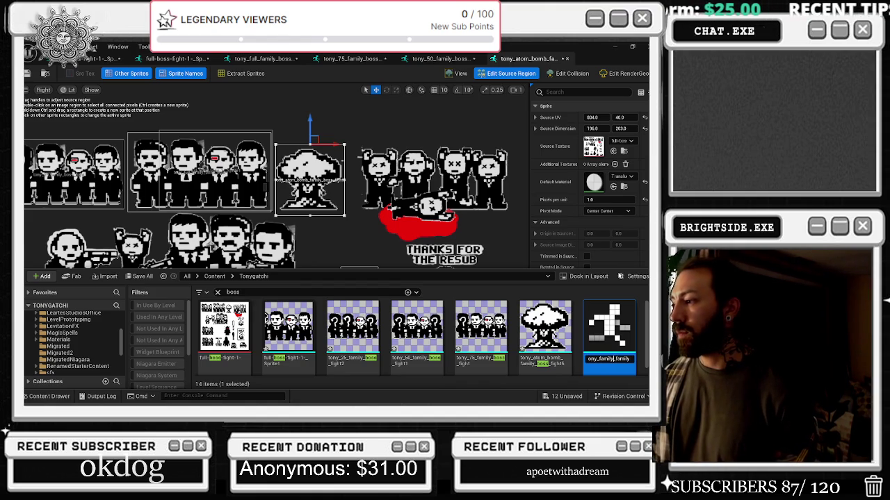
key("Return")
scroll(417, 340, "down", 2)
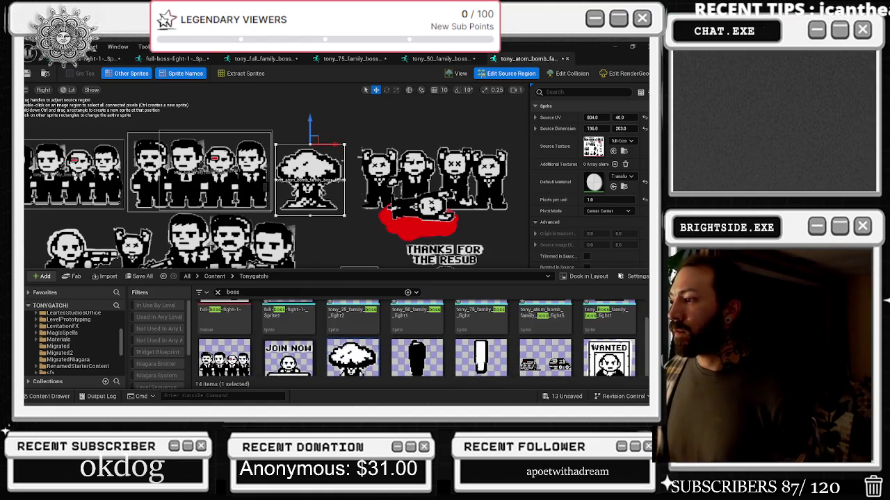
left_click_drag(347, 182, 525, 188)
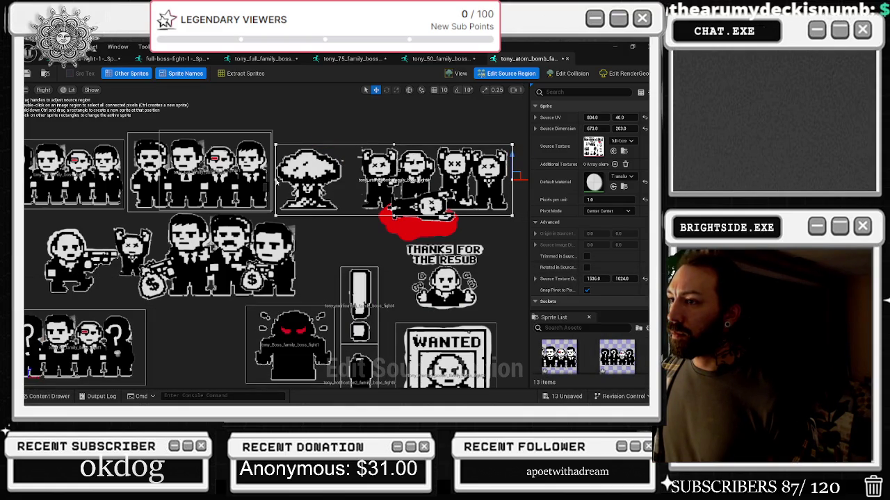
left_click_drag(277, 179, 354, 180)
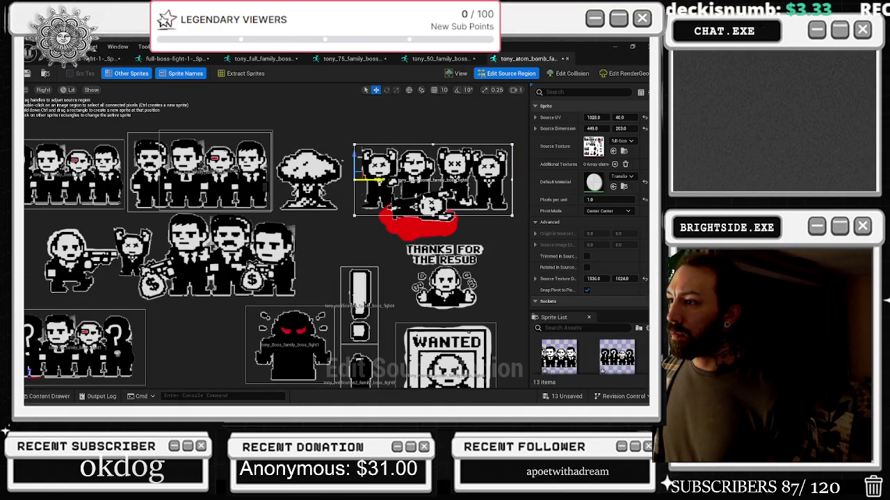
left_click_drag(434, 215, 433, 242)
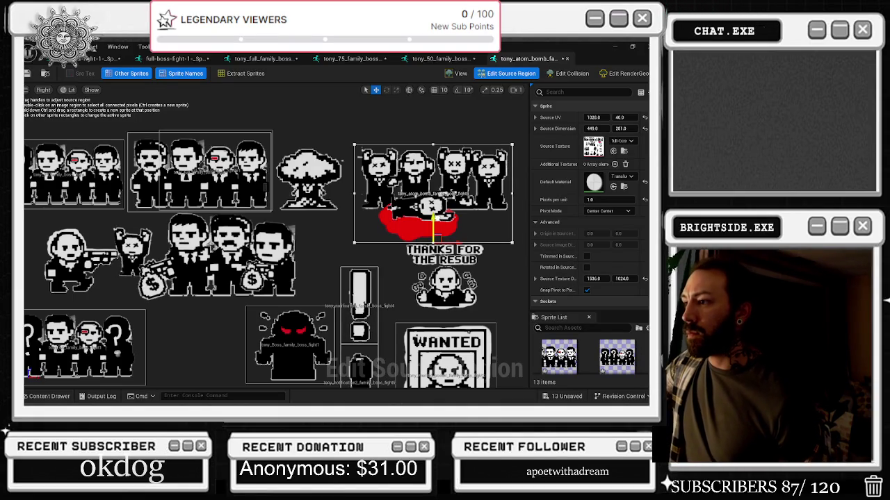
left_click_drag(433, 243, 433, 242)
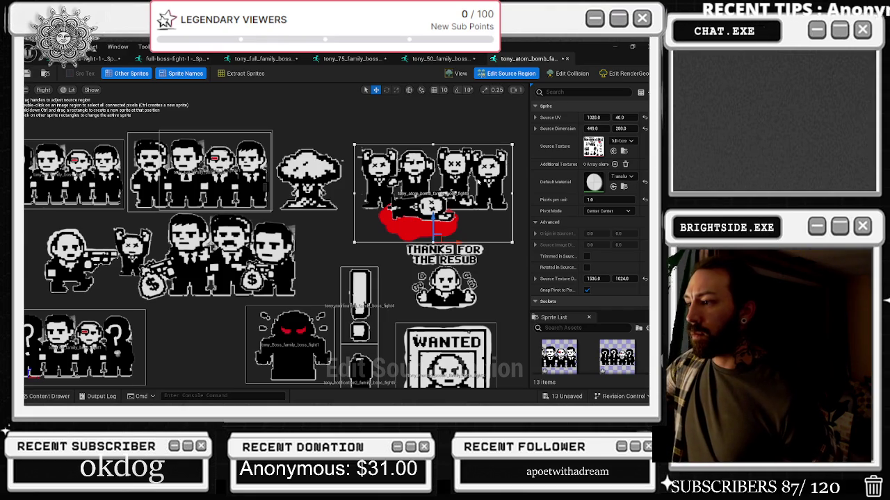
scroll(481, 178, "down", 3)
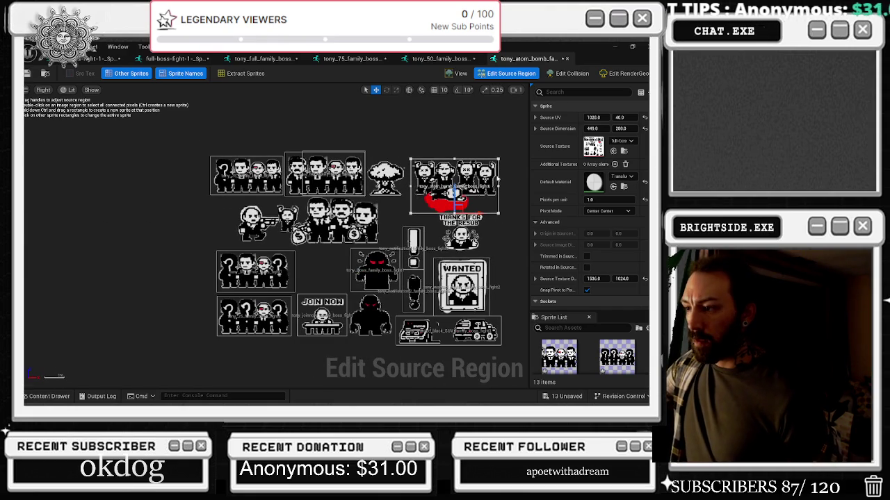
scroll(477, 208, "up", 2)
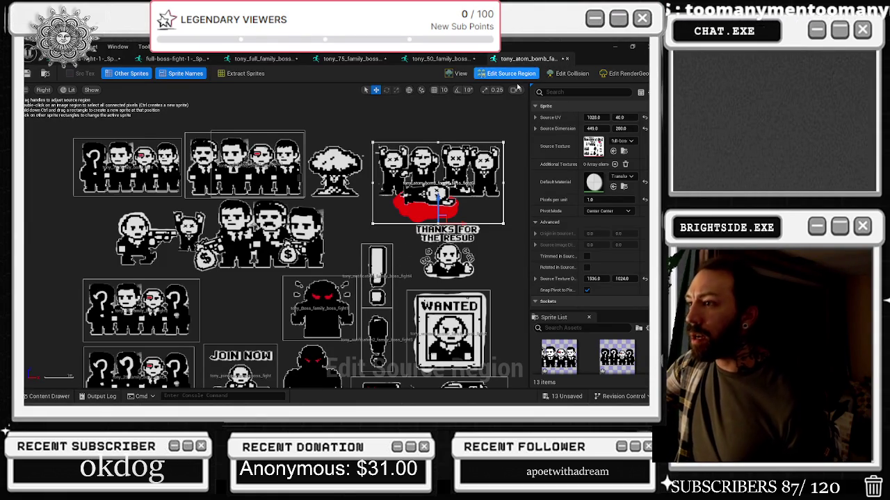
- Undo that edit and frame tony_loss_family_boss_fight on the figures group at UV 1030, 40, 444 × 203
key("ctrl+z")
key("ctrl+z")
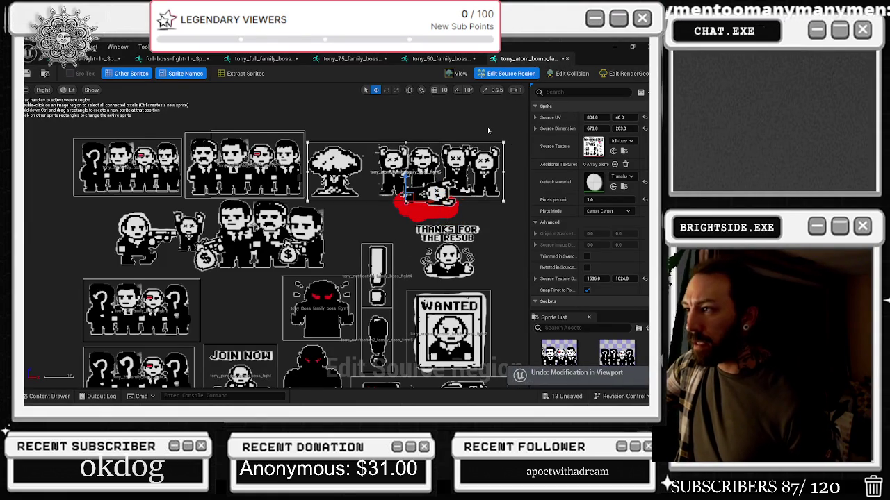
key("ctrl+space")
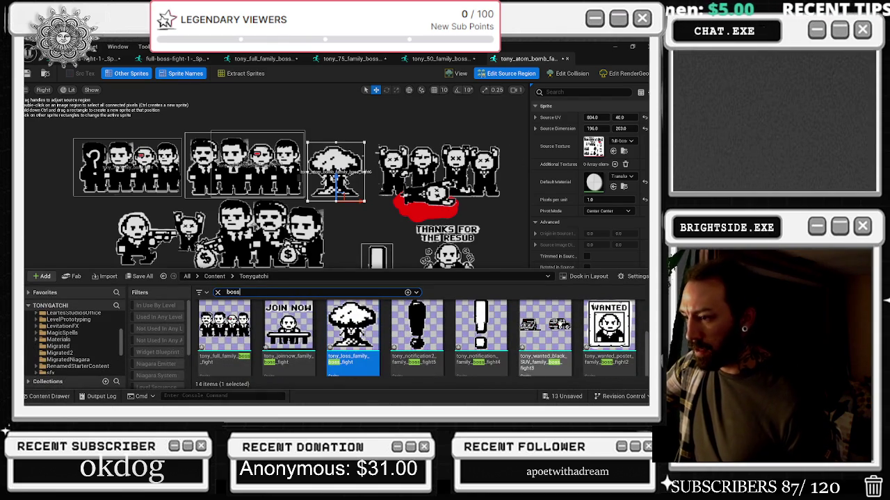
double_click(351, 327)
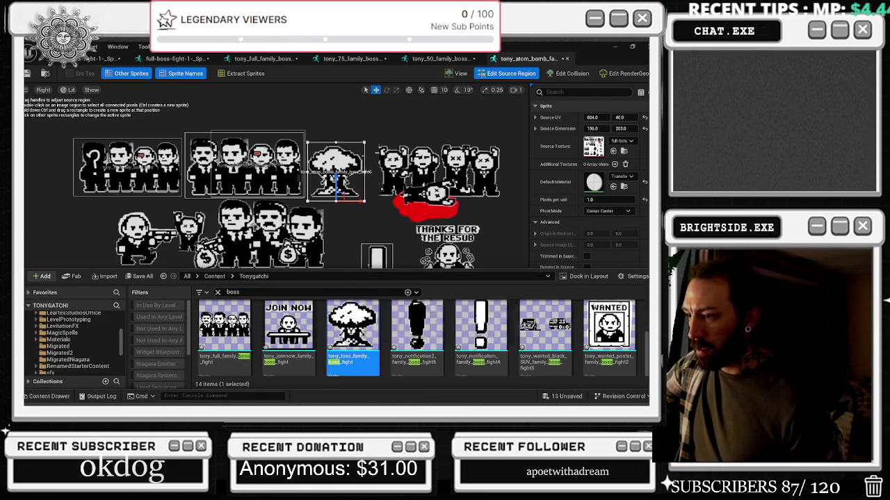
left_click(509, 73)
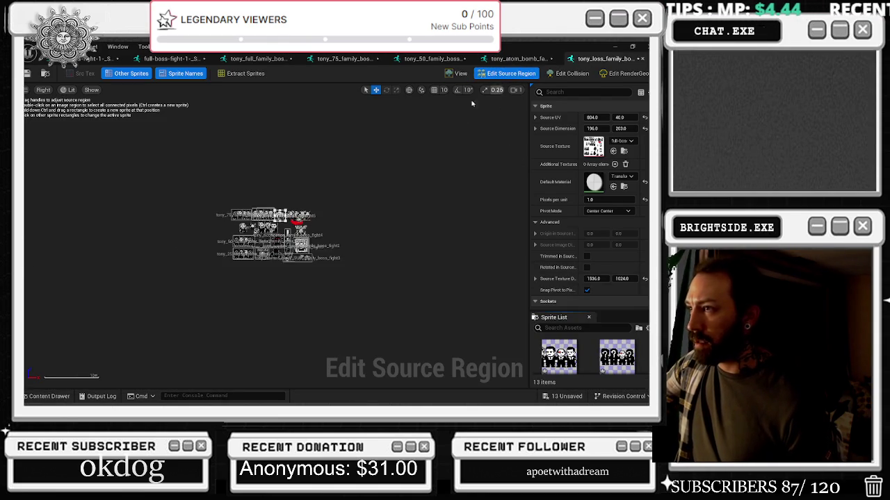
left_click_drag(592, 117, 629, 117)
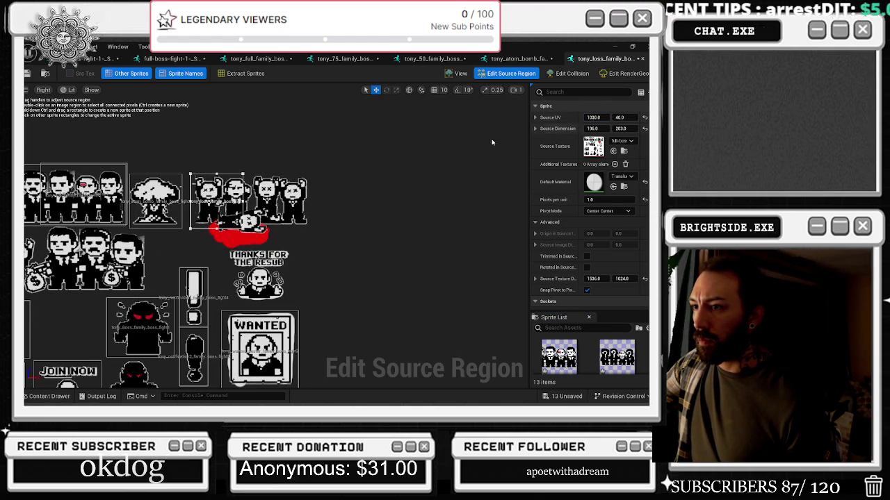
left_click_drag(243, 201, 310, 200)
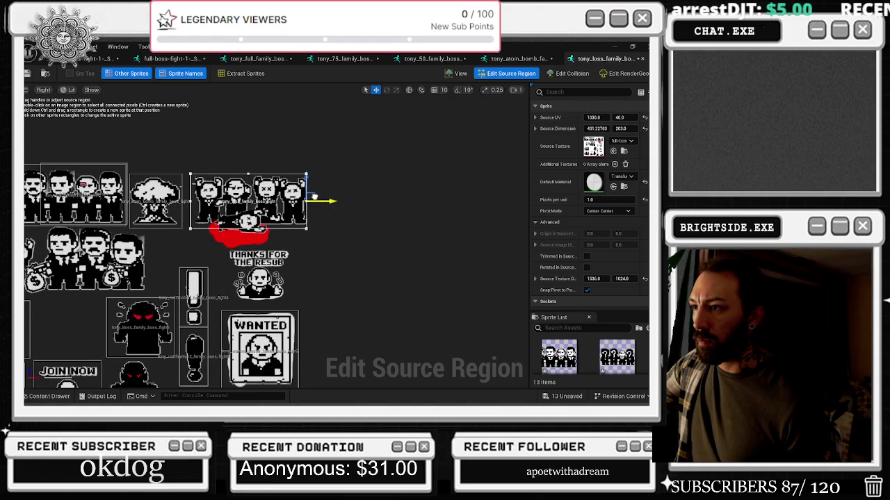
left_click_drag(249, 228, 248, 250)
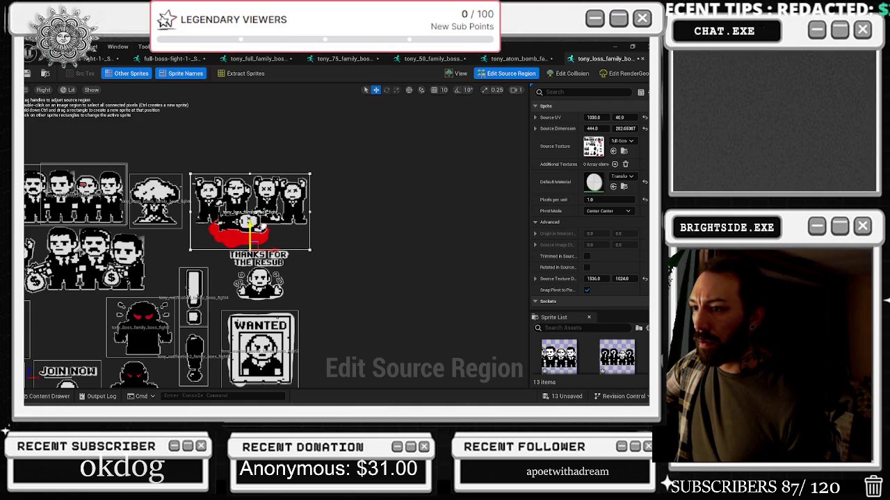
scroll(271, 270, "down", 2)
scroll(171, 272, "down", 1)
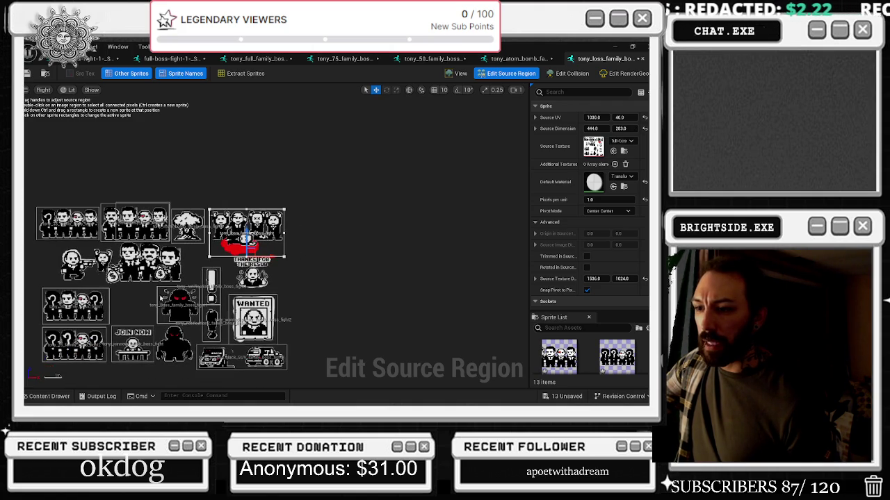
left_click(48, 396)
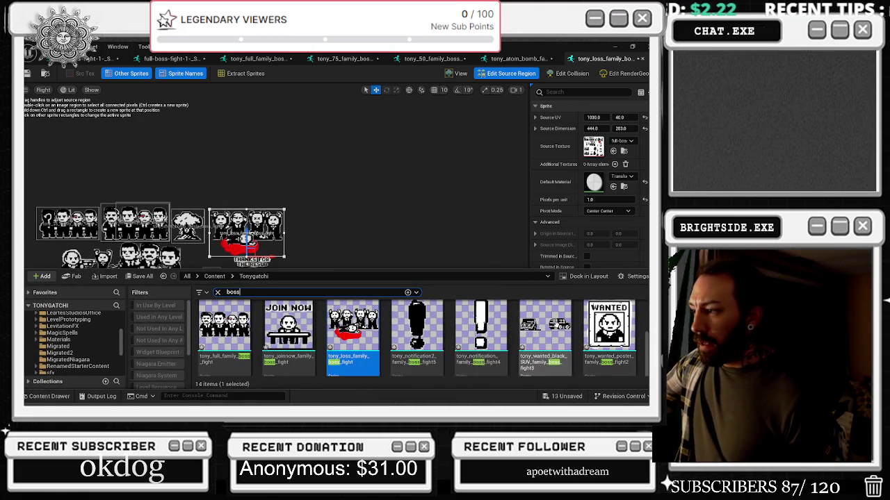
- Duplicate the loss sprite and rename the copy tony_win_family_boss_fight1
right_click(351, 327)
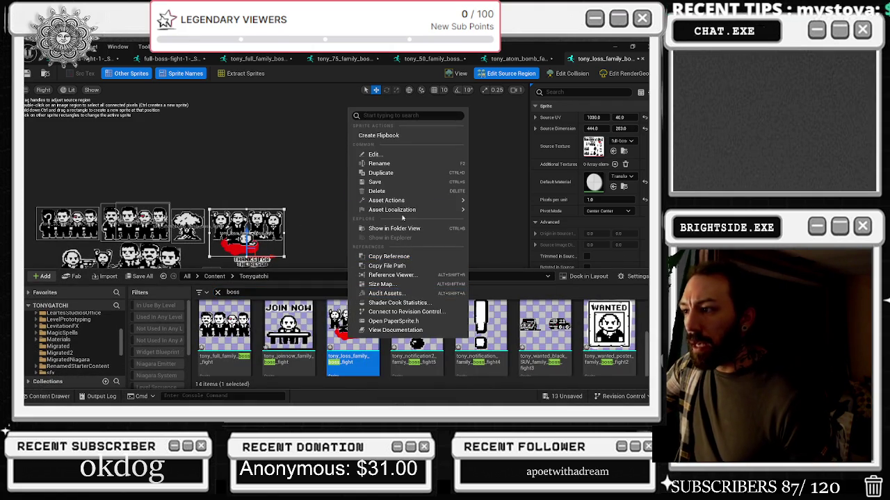
left_click(388, 173)
left_click(408, 358)
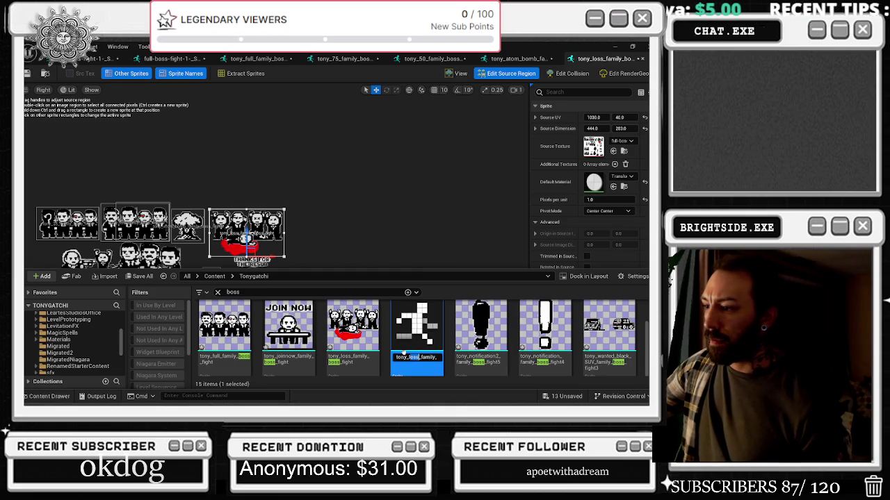
key("BackSpace")
key("BackSpace")
key("BackSpace")
key("Return")
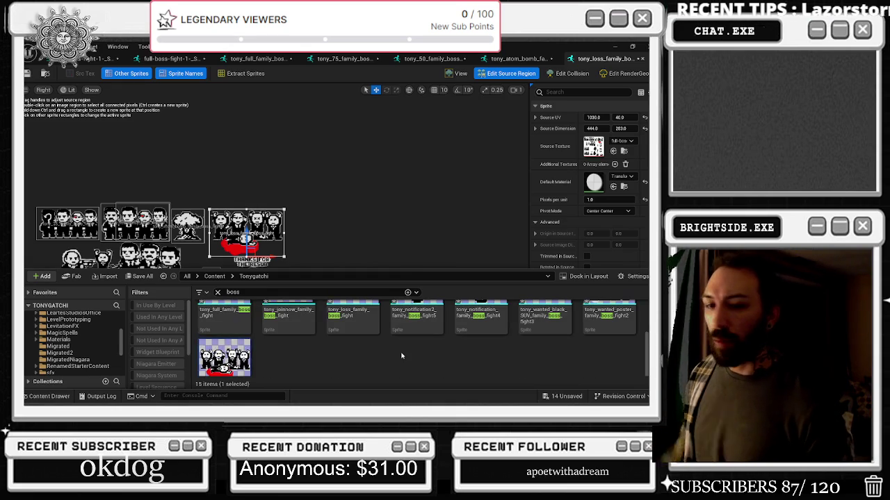
- Open the tony_win_family_boss_fight1 sprite in the sprite editor
scroll(484, 334, "up", 2)
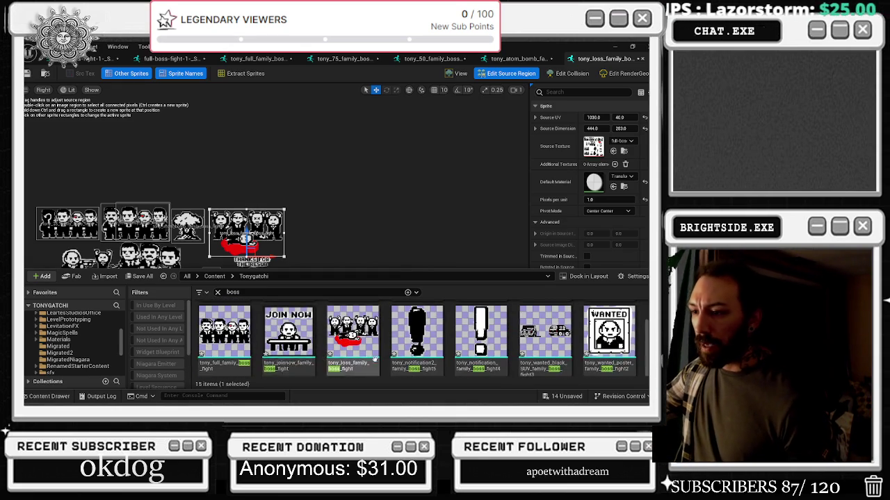
scroll(452, 340, "up", 3)
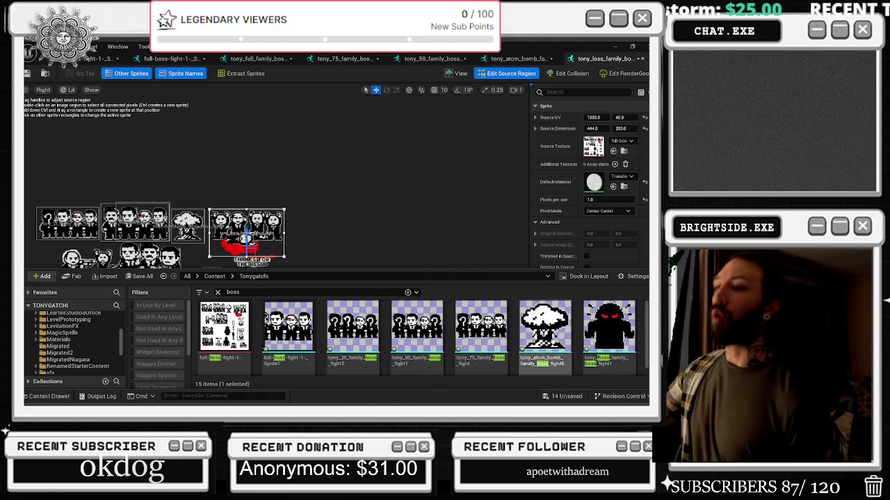
scroll(480, 312, "down", 3)
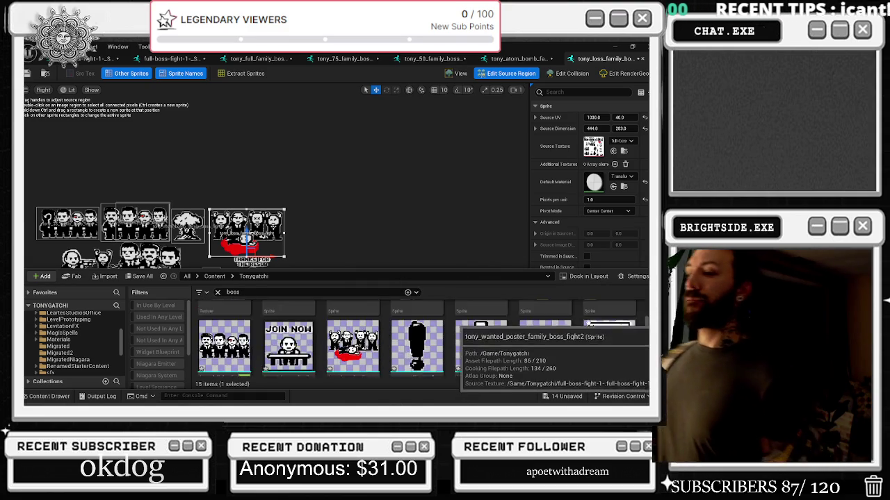
scroll(266, 330, "down", 3)
left_click(221, 330)
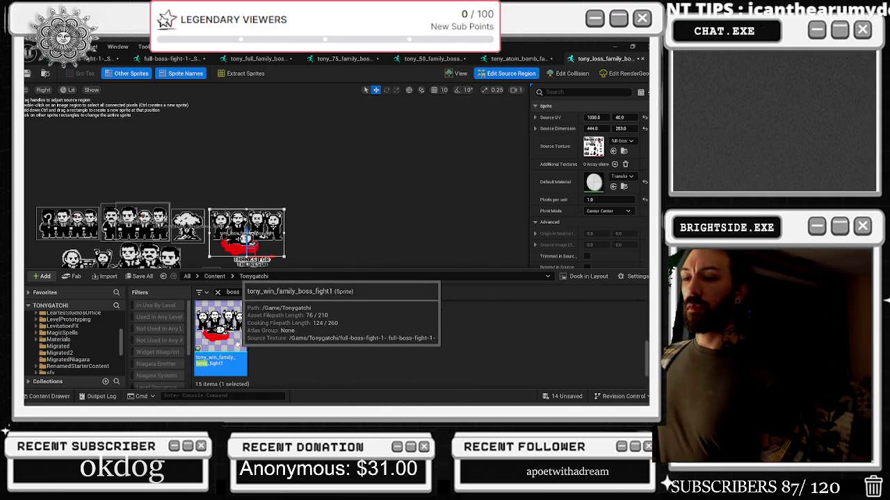
double_click(235, 343)
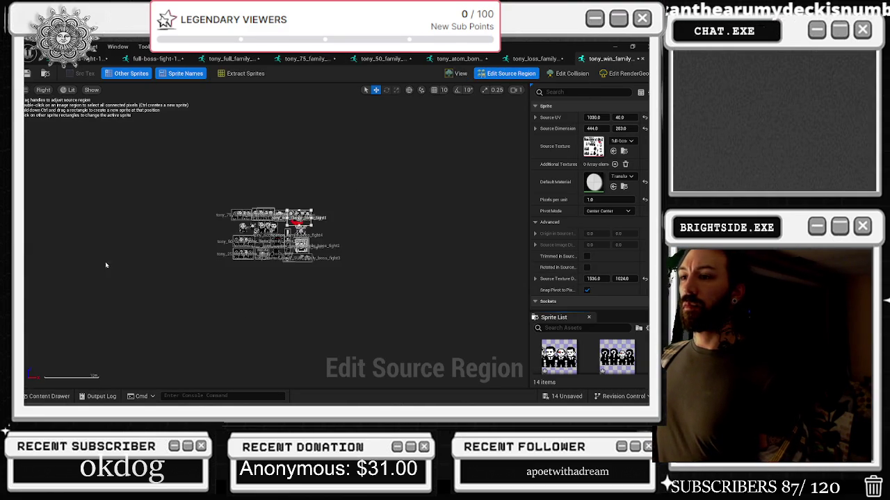
- Move the win sprite's region onto the money-bag figures and widen it to include them all
mouse_move(593, 117)
left_mouse_down()
mouse_move(531, 117)
mouse_move(635, 118)
left_mouse_up()
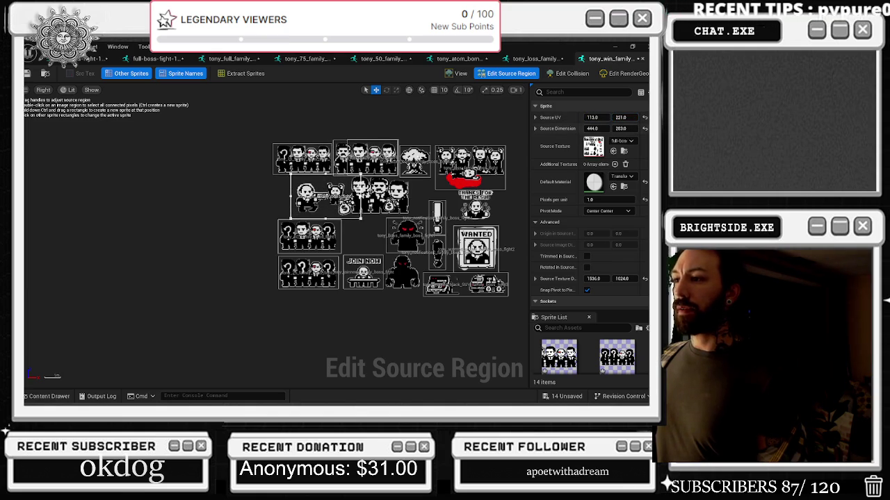
left_click_drag(361, 198, 411, 196)
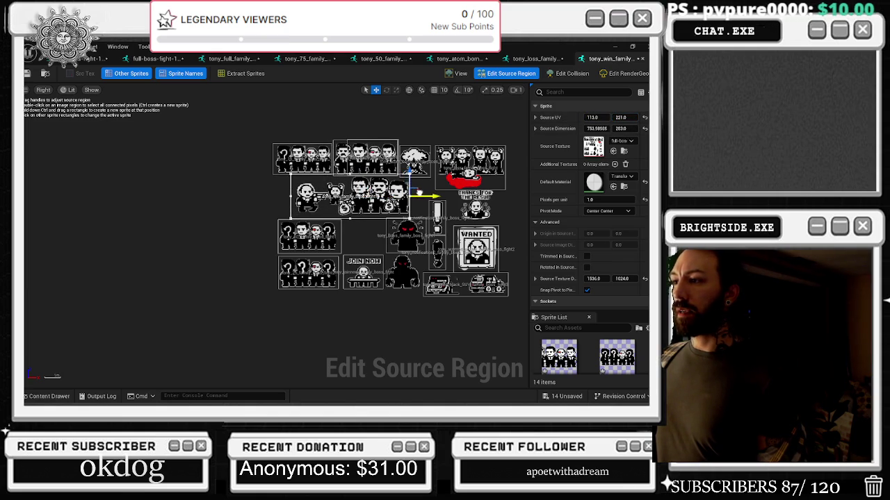
left_click(291, 176)
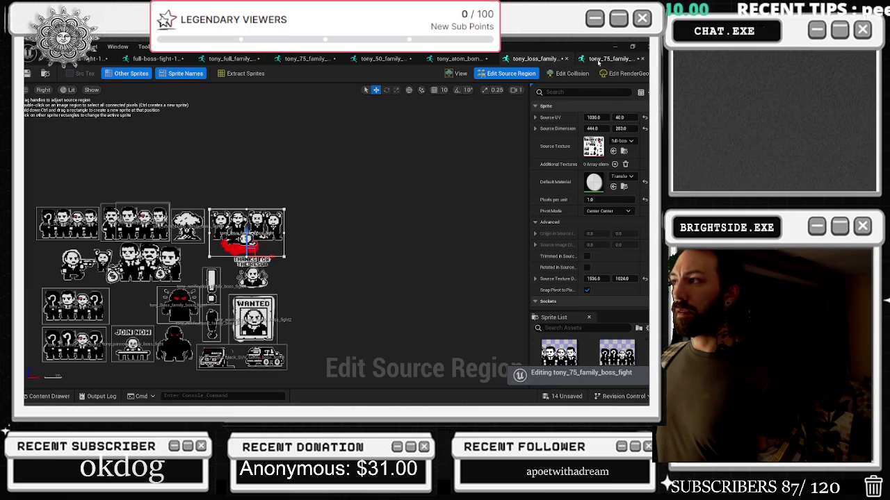
key("ctrl+space")
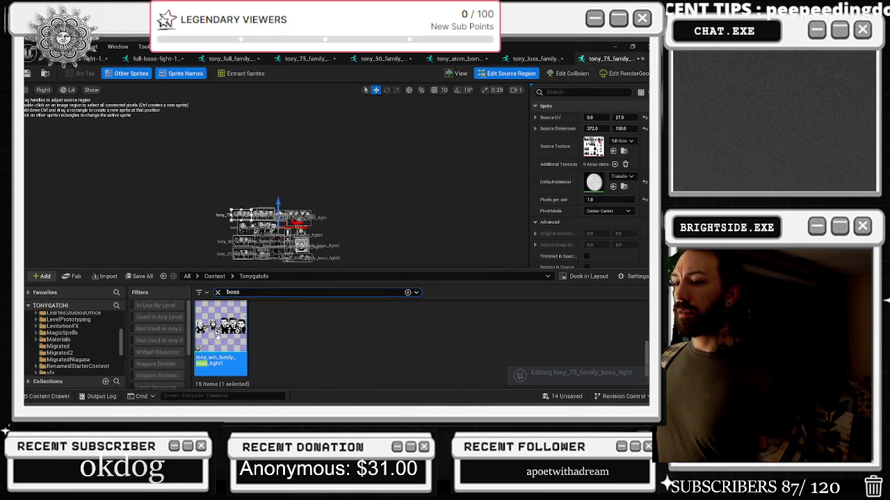
double_click(219, 337)
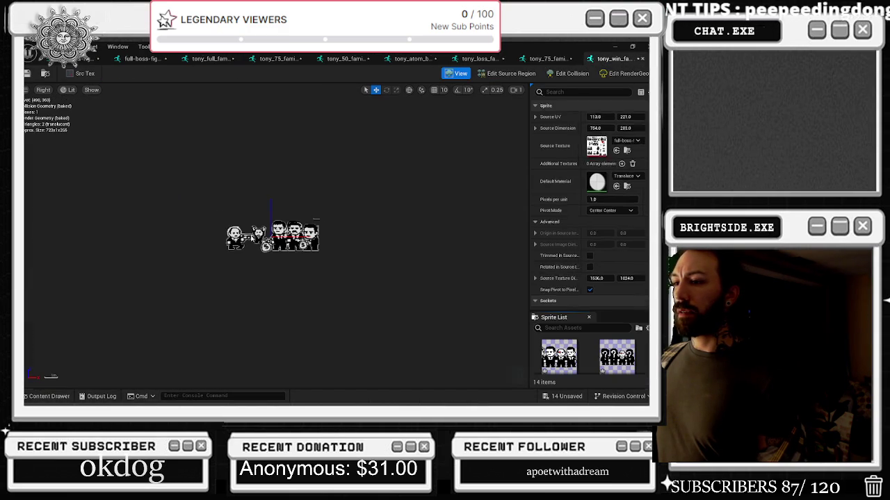
left_click(507, 73)
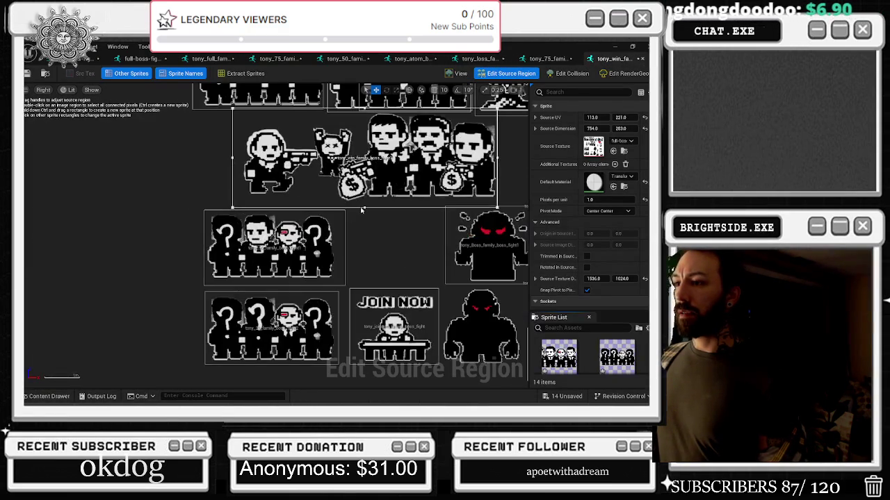
- Fine-tune the region edges to frame the art at UV 131, 230, sized 742 × 265
left_click_drag(365, 207, 365, 201)
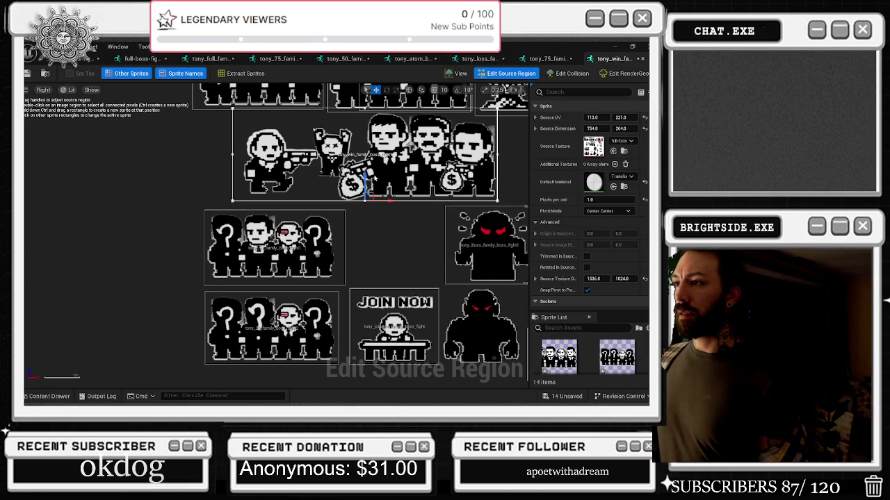
left_click_drag(623, 118, 621, 117)
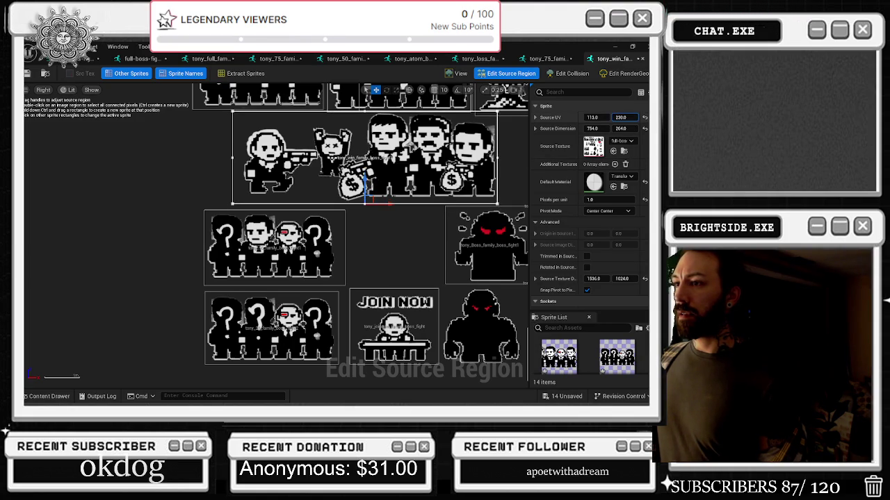
mouse_move(235, 163)
left_mouse_down()
mouse_move(246, 158)
mouse_move(239, 163)
left_mouse_up()
scroll(465, 197, "down", 1)
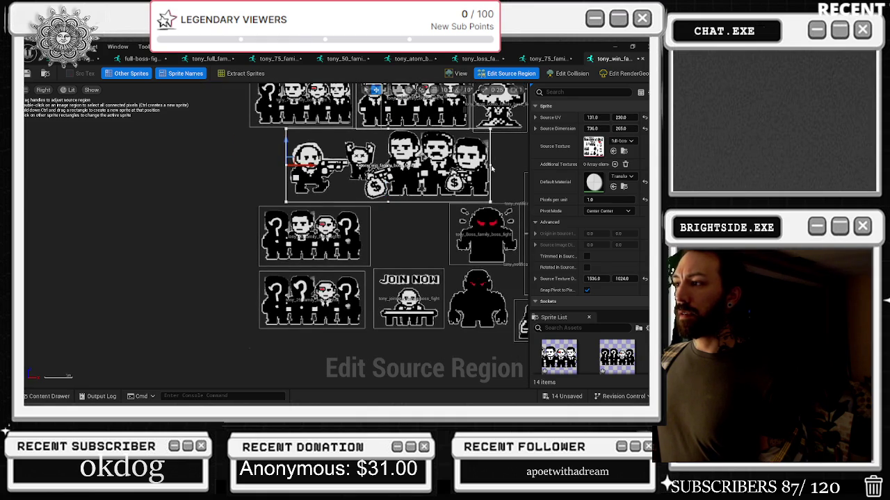
left_click_drag(495, 165, 498, 164)
scroll(505, 201, "down", 5)
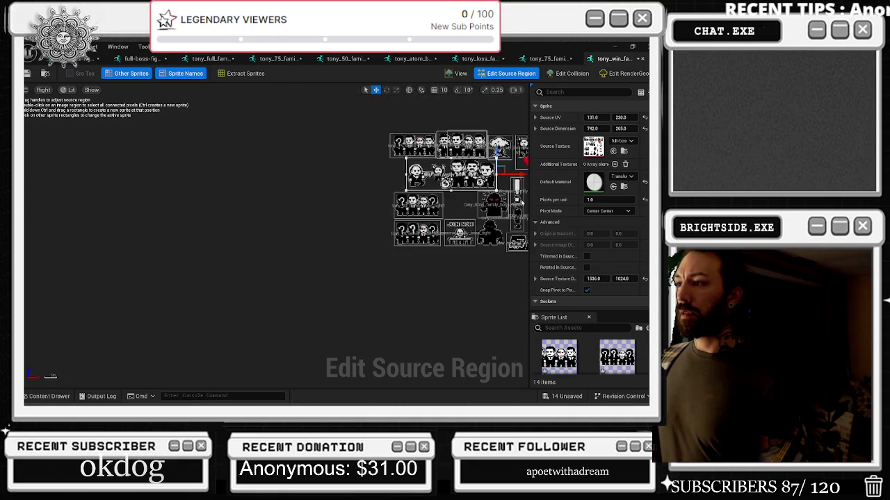
scroll(506, 201, "up", 6)
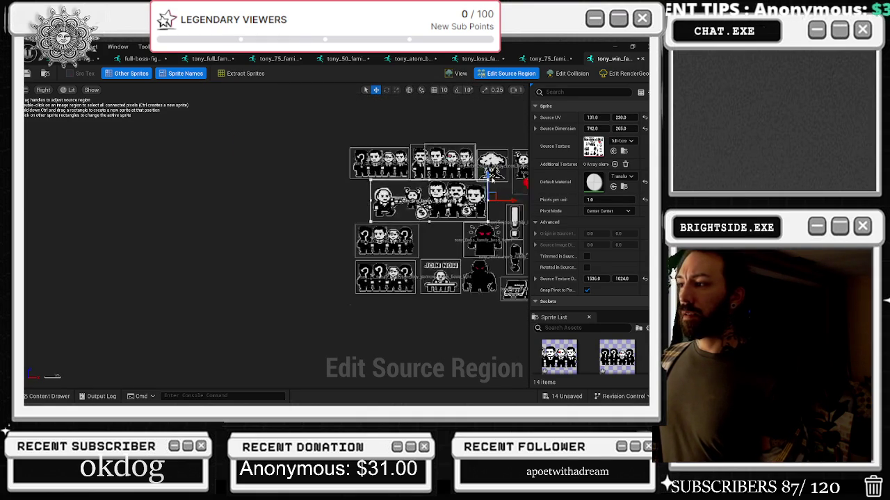
scroll(506, 242, "down", 4)
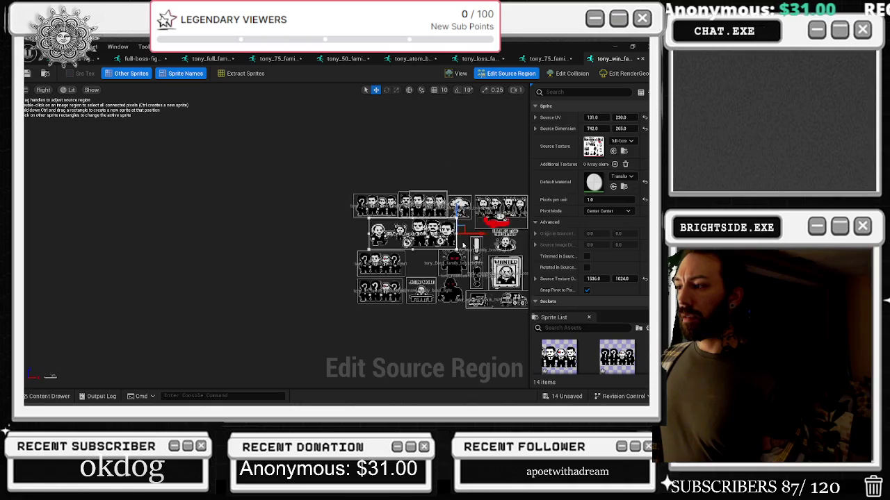
scroll(506, 242, "up", 3)
scroll(506, 241, "up", 3)
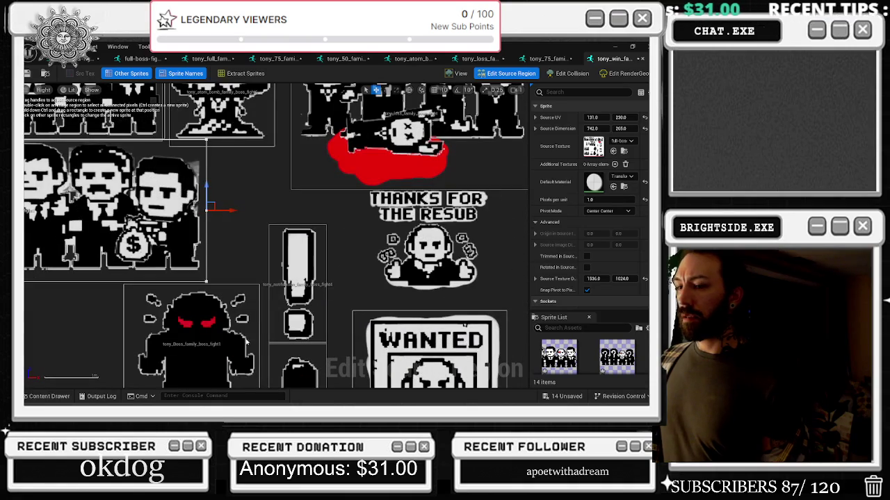
left_click(59, 400)
- Duplicate the tony_win_family_boss_fight1 sprite and rename the copy Tony_resub
right_click(226, 347)
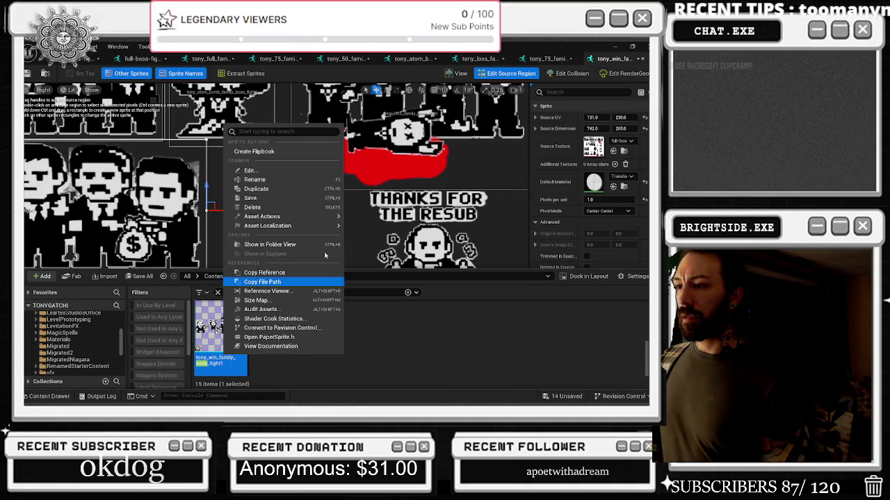
left_click(261, 188)
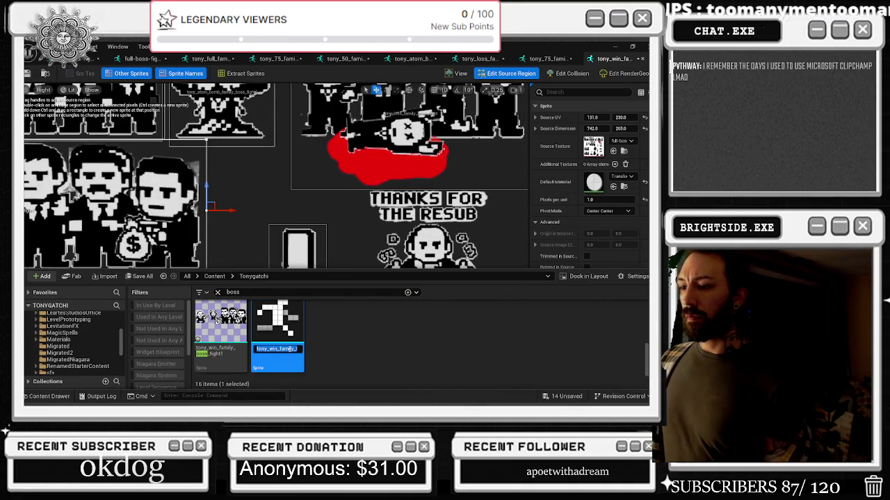
left_click(269, 348)
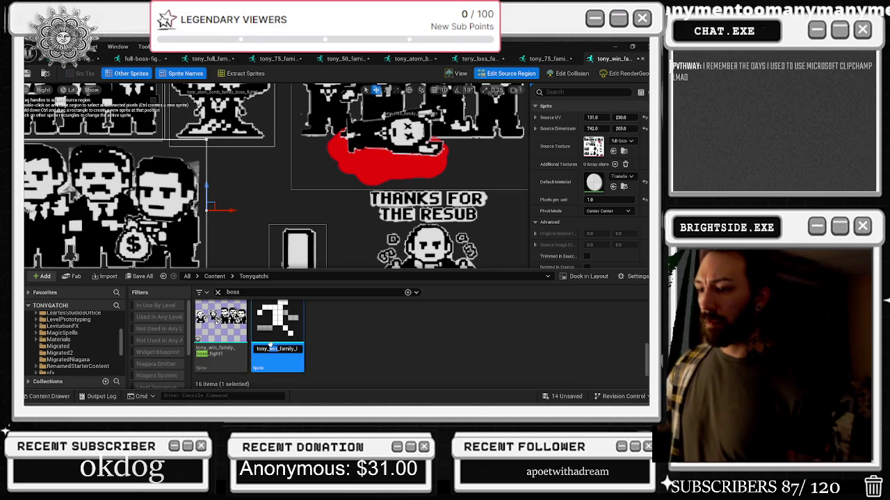
double_click(270, 348)
type("Tony_resub_")
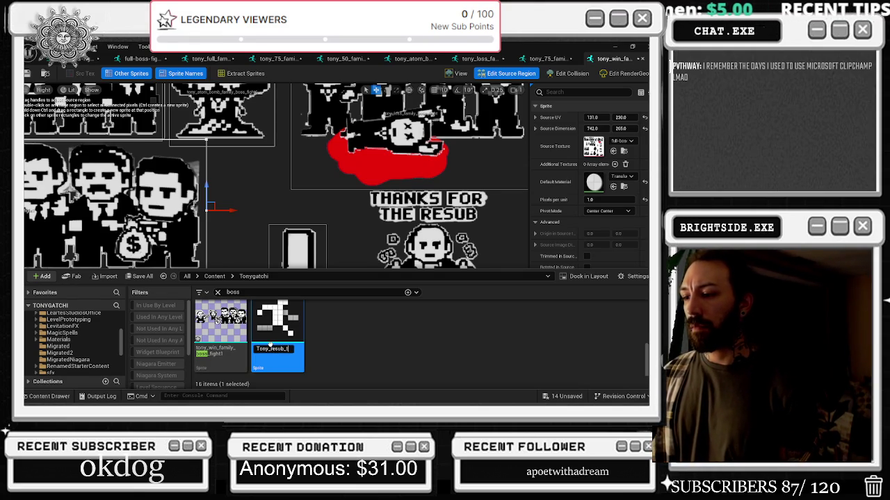
key("Return")
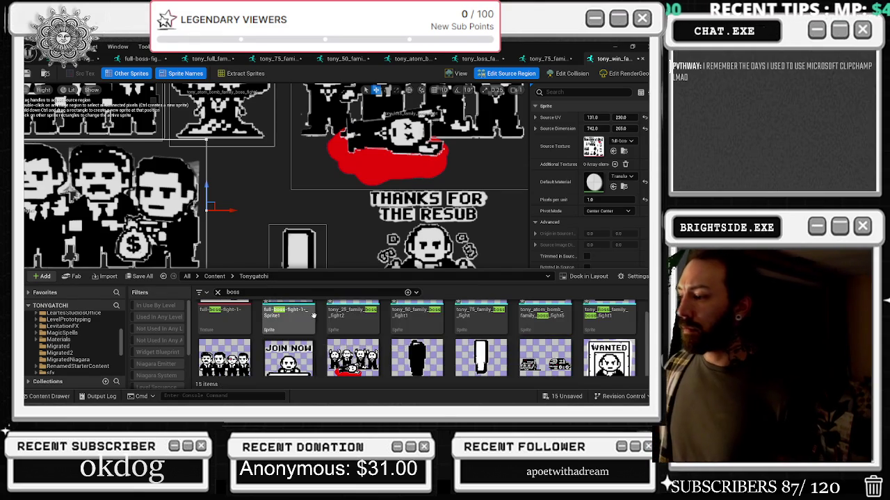
- Search assets for 'res' and open the Tony_resub sprite for source region editing
double_click(232, 291)
type("res")
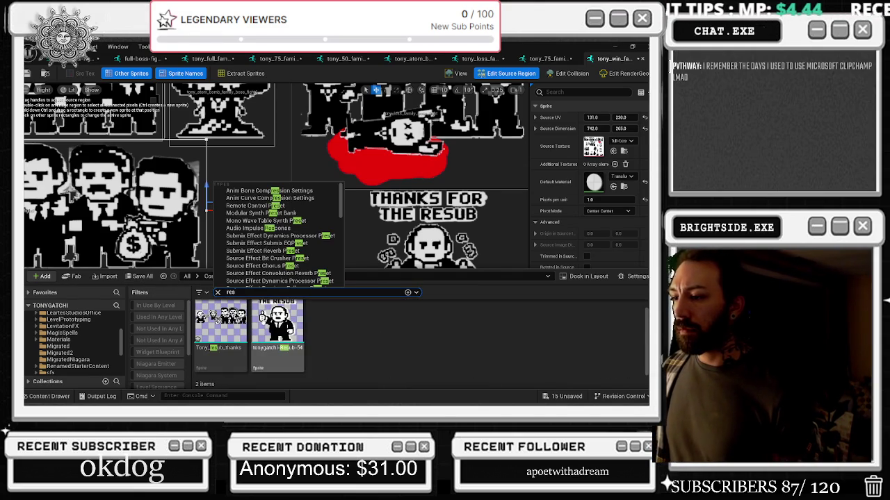
double_click(221, 323)
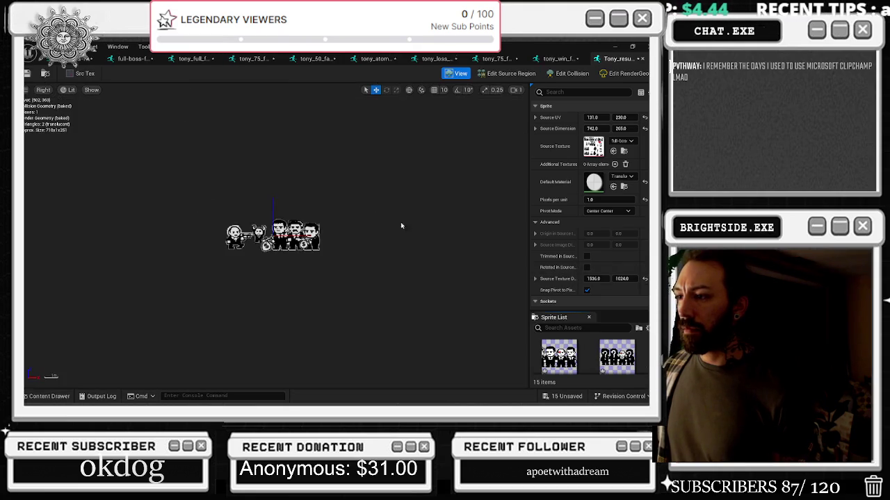
left_click(511, 73)
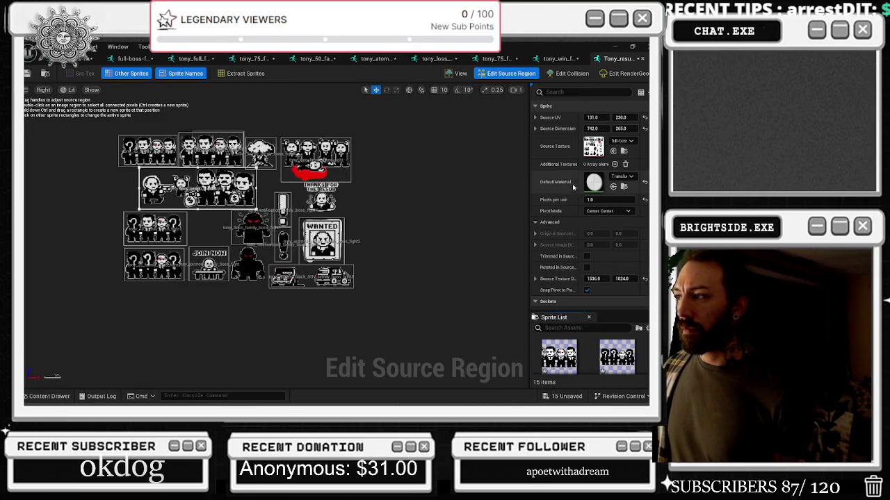
- Shift the region toward the resub artwork, then narrow and shorten it
left_click_drag(593, 117, 630, 118)
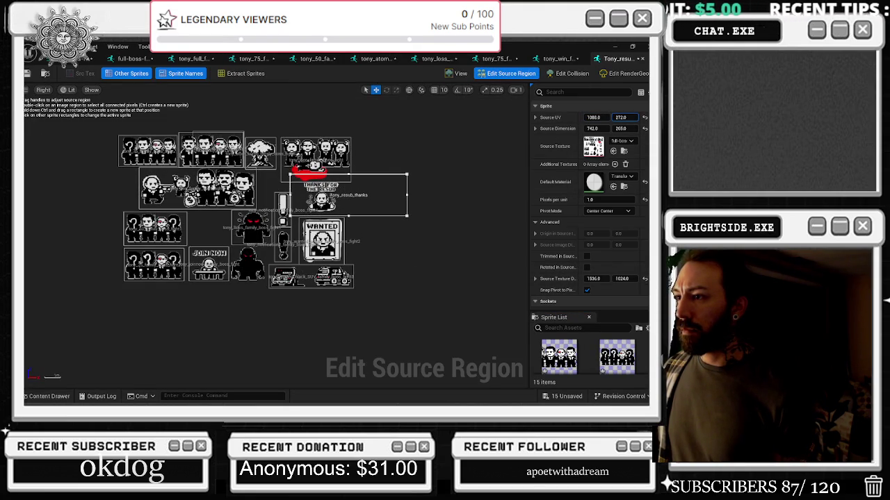
mouse_move(411, 194)
left_mouse_down()
mouse_move(334, 195)
mouse_move(345, 194)
left_mouse_up()
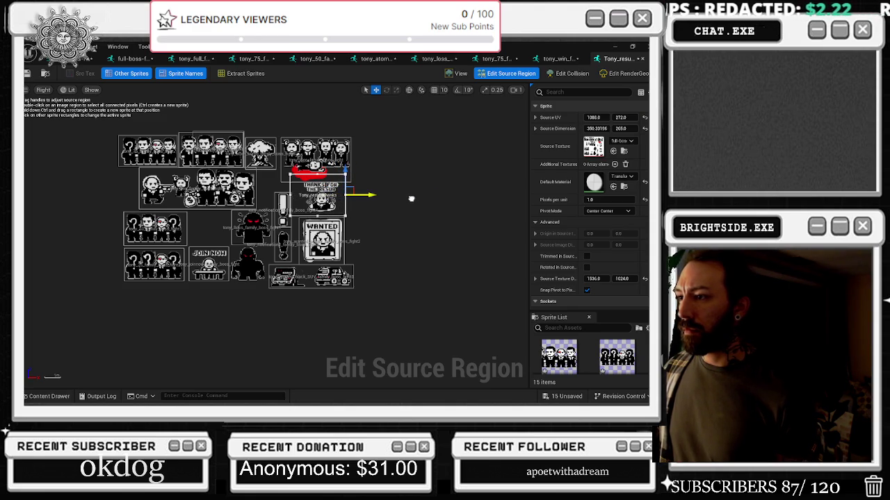
scroll(410, 199, "up", 3)
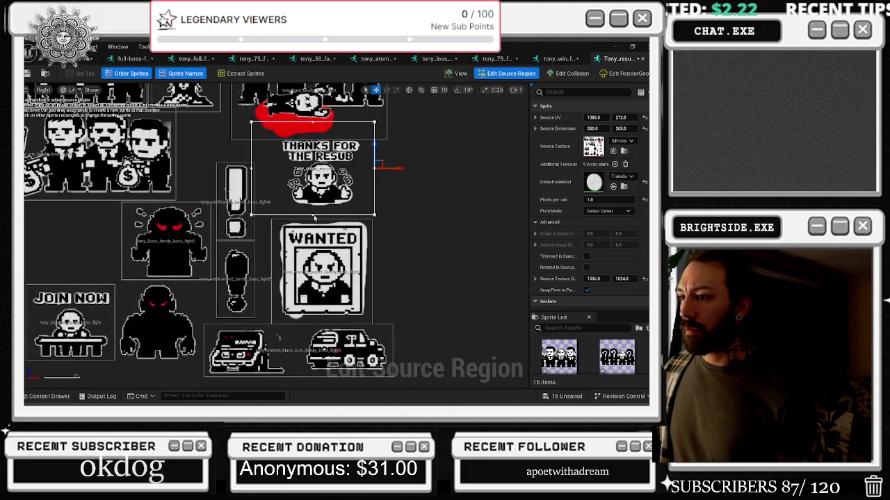
left_click_drag(397, 193, 397, 188)
left_click_drag(313, 213, 313, 201)
- Fine-tune the region to frame THANKS FOR THE RESUB at UV 1142, 317, sized 279 × 201
left_click_drag(624, 117, 642, 118)
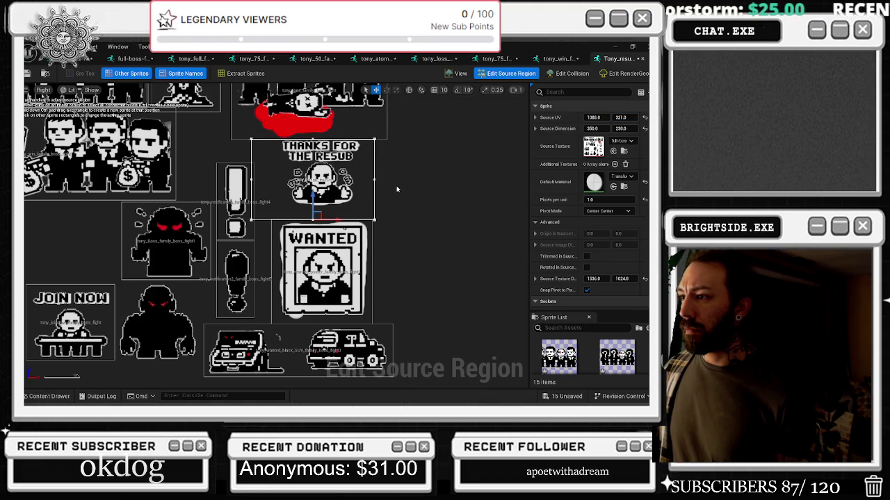
left_click_drag(375, 179, 349, 179)
left_click_drag(592, 118, 602, 117)
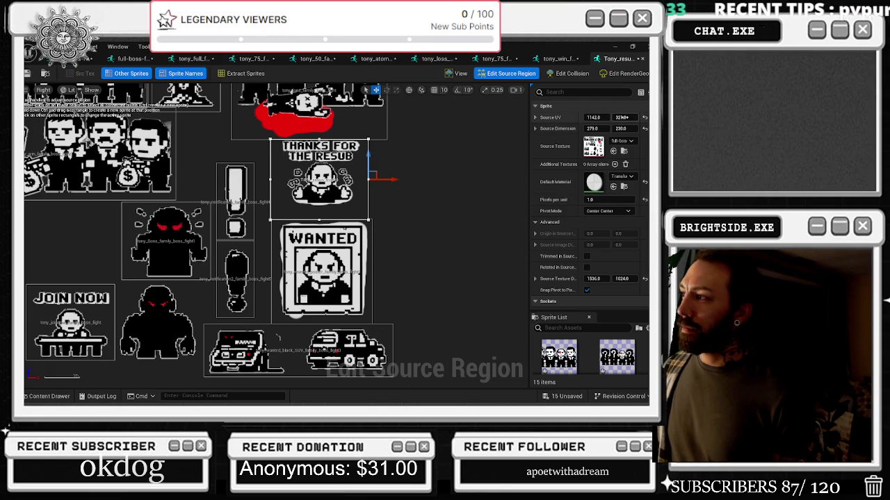
left_click_drag(621, 117, 614, 117)
left_click_drag(321, 198, 321, 203)
left_click_drag(621, 118, 619, 117)
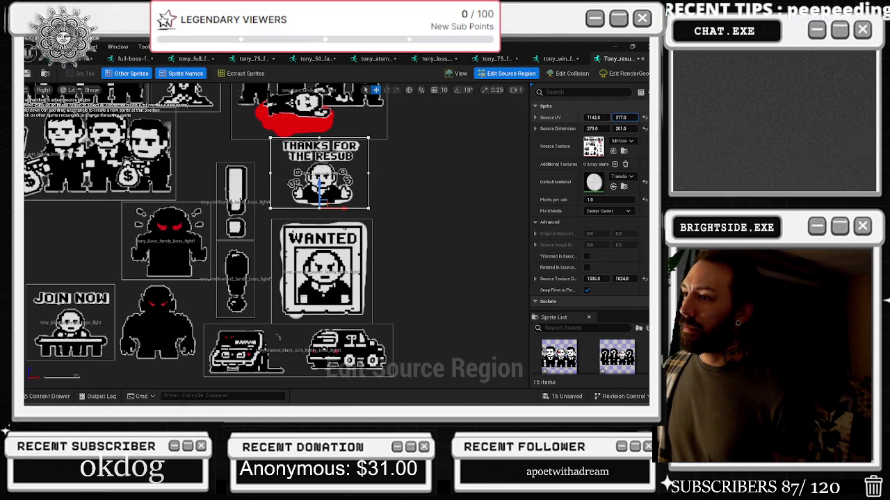
type("340")
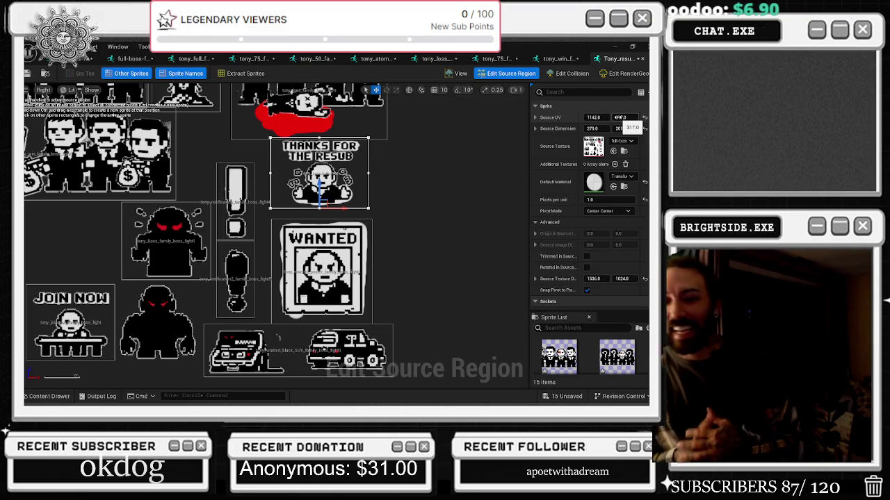
key("Escape")
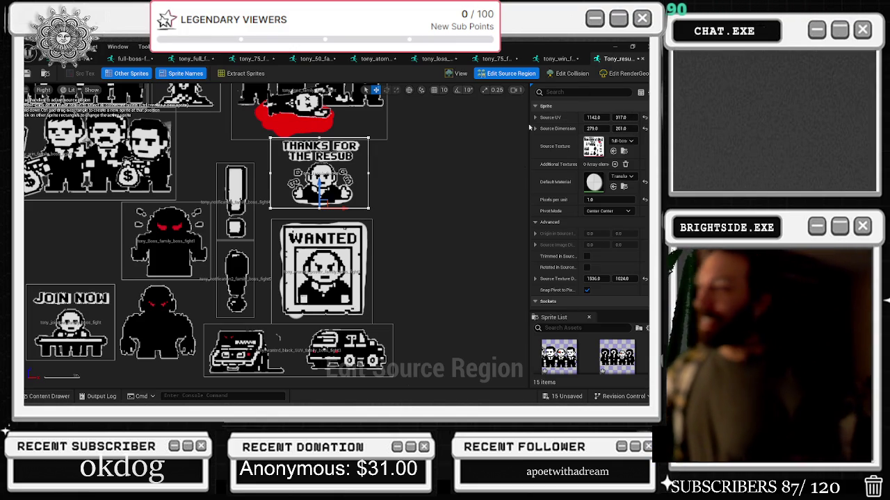
scroll(353, 127, "down", 4)
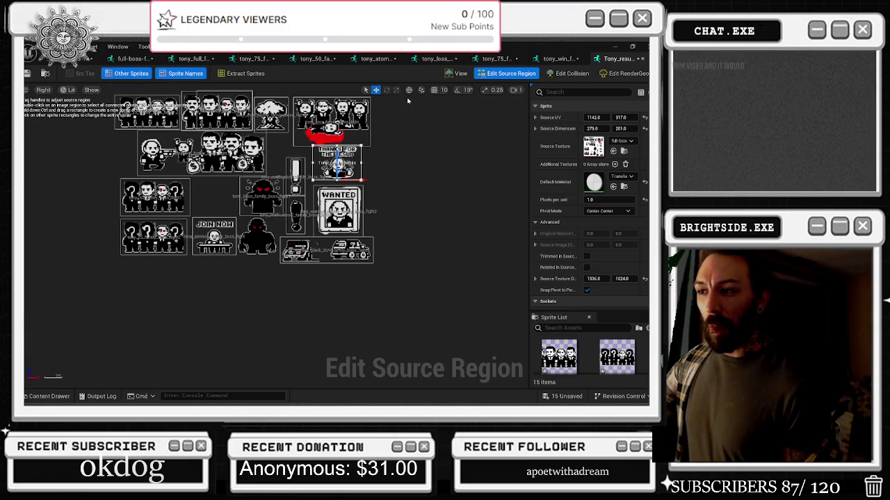
scroll(438, 168, "down", 2)
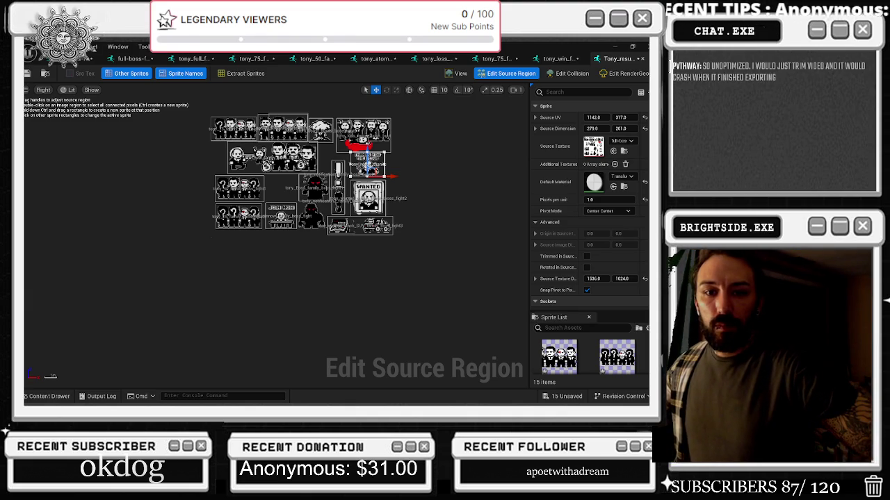
key("alt+Tab")
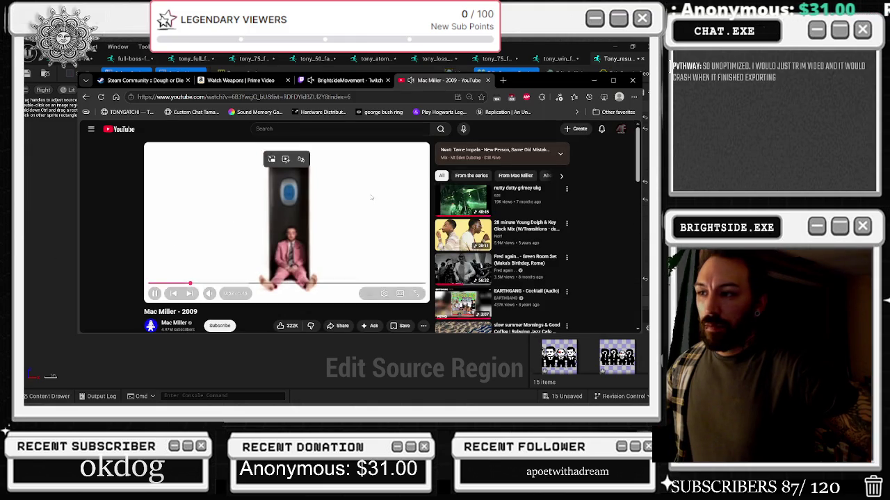
- Switch the YouTube music to EARTHGANG - Cocktail (Audio)
left_click(357, 82)
key("ctrl+Tab")
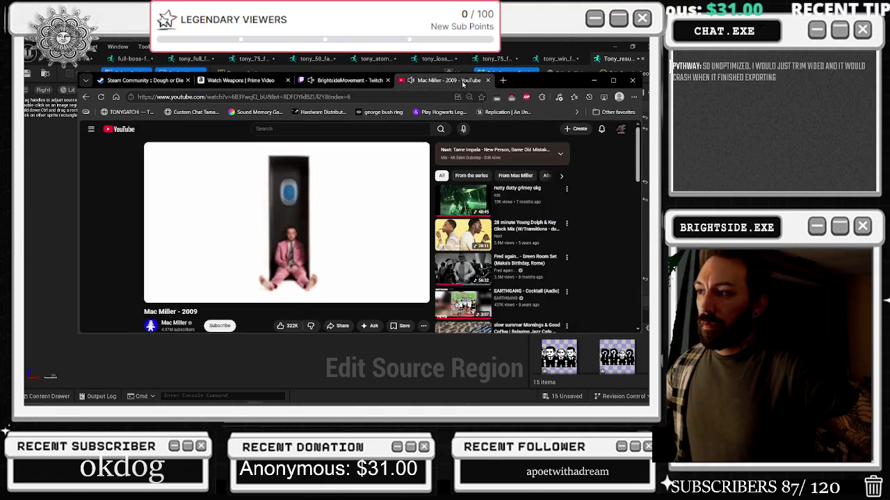
mouse_move(376, 88)
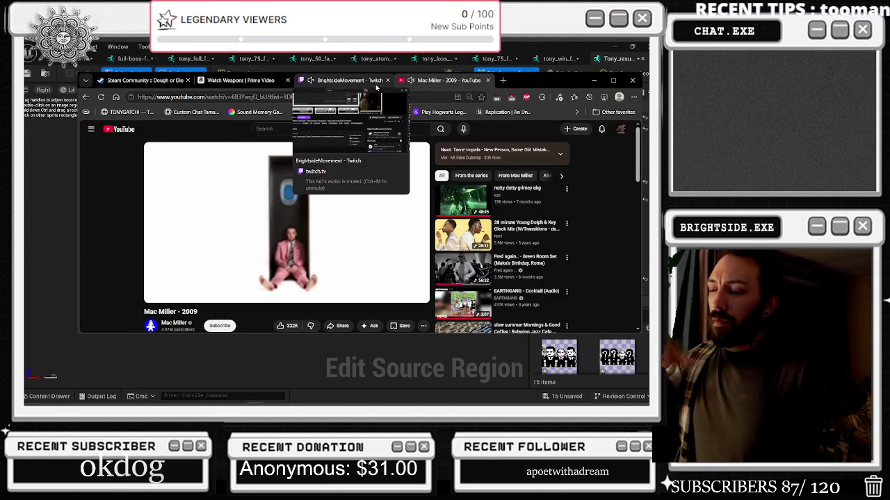
left_click(464, 304)
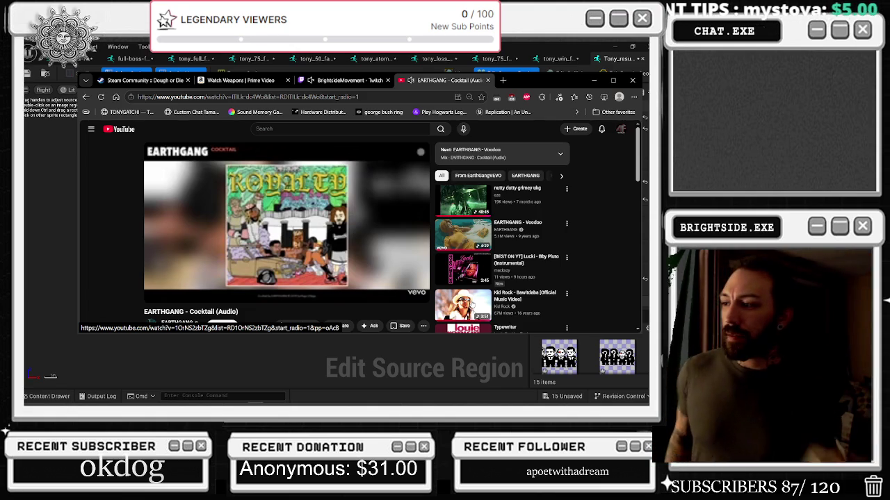
- Check the Twitch channel page, then minimize the browser to return to the sprite editor
mouse_move(340, 257)
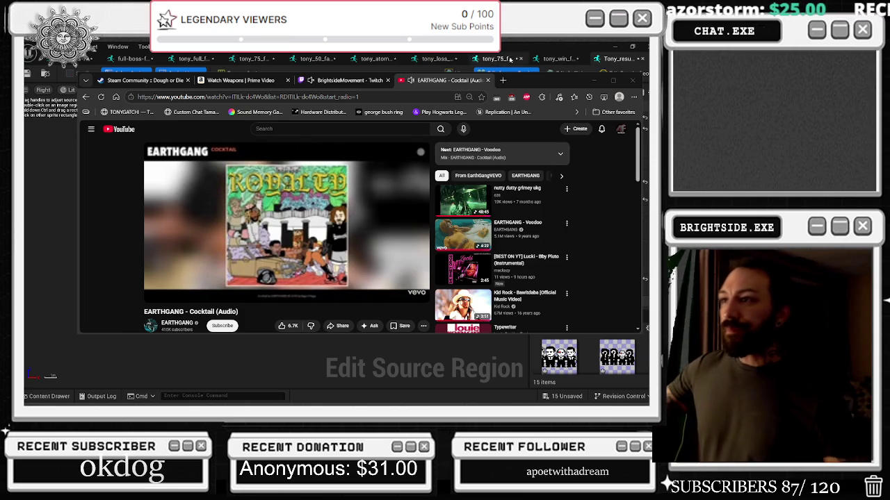
left_click(348, 80)
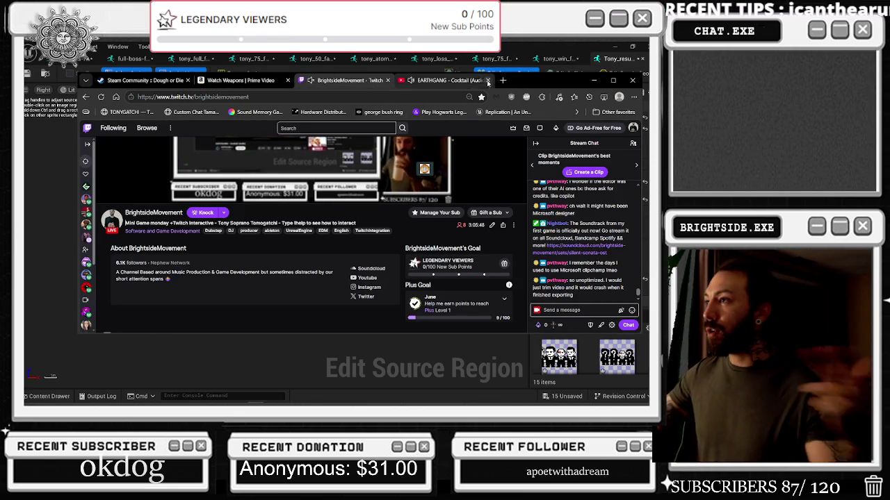
left_click(593, 80)
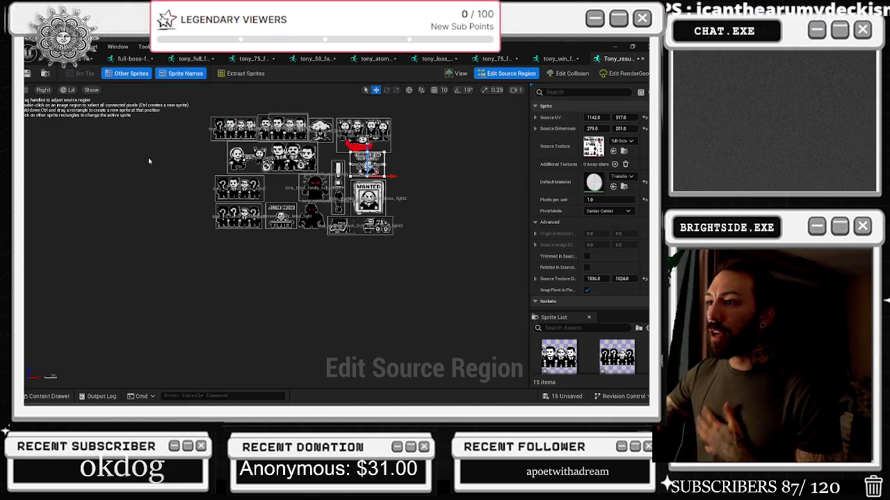
- Save the current sprite, then close every sprite editor tab until the green SETTINGS widget shows
left_click(118, 59)
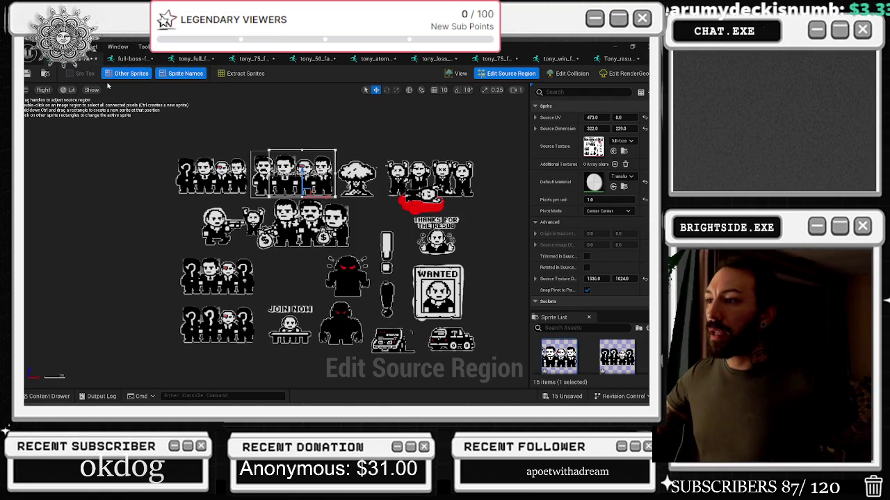
left_click(27, 73)
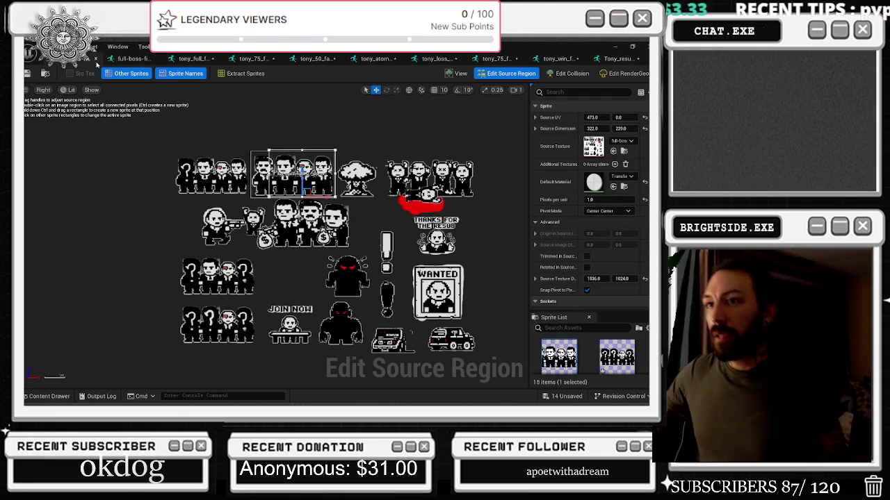
left_click(97, 59)
left_click(98, 58)
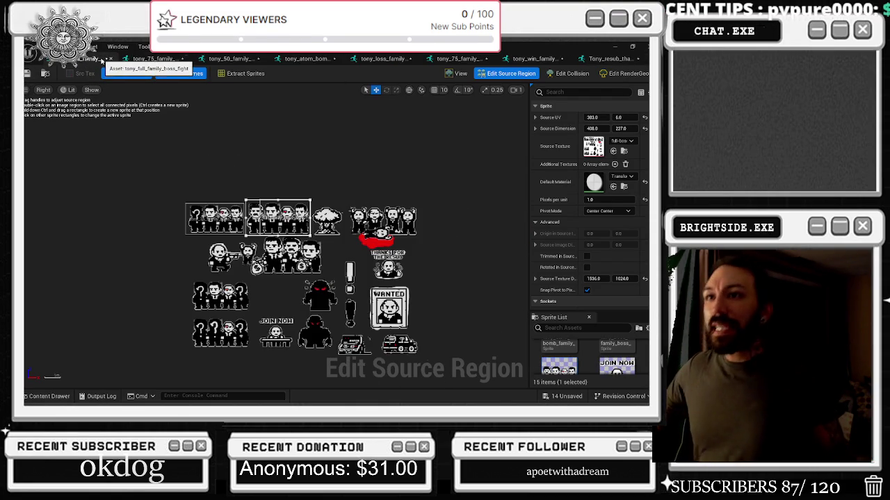
left_click(110, 59)
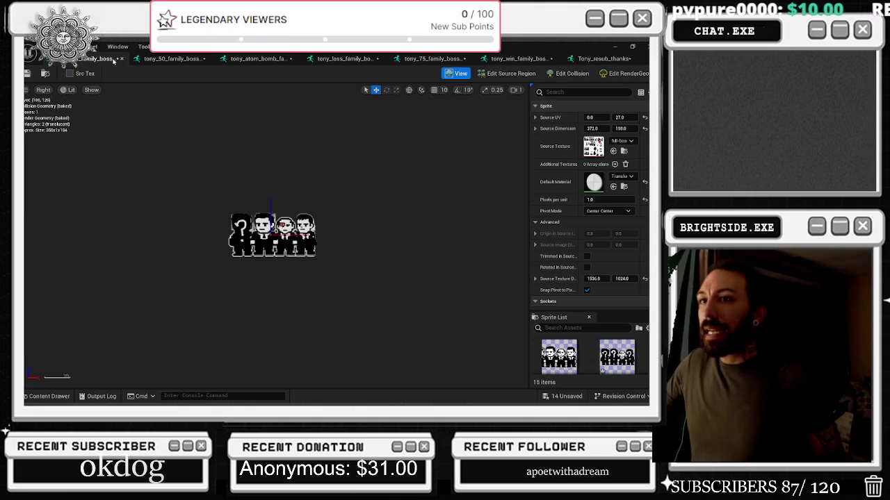
left_click(122, 59)
left_click(122, 59)
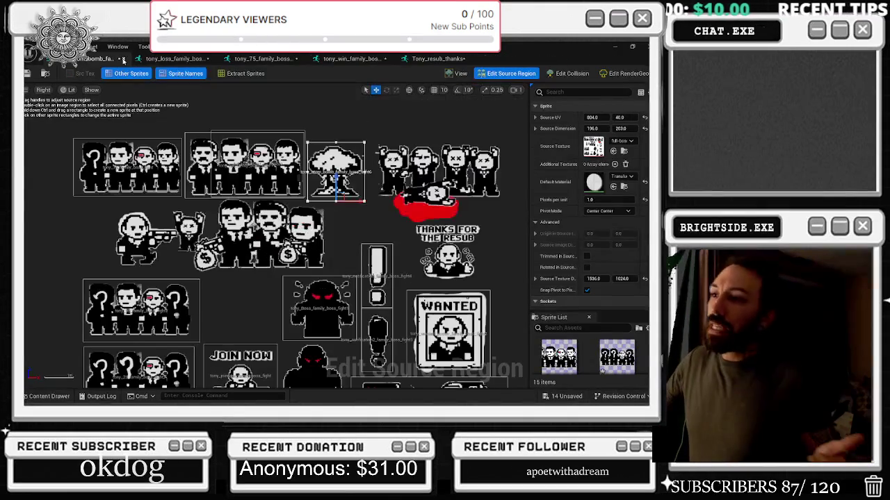
left_click(123, 60)
left_click(123, 60)
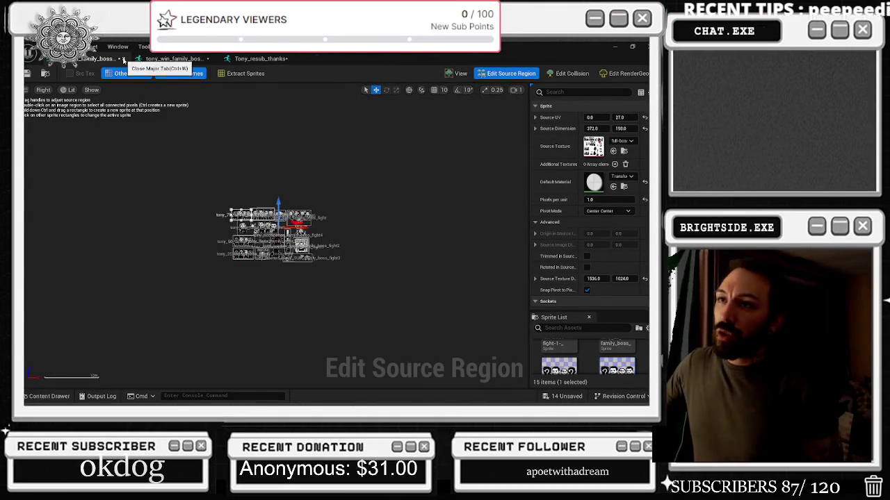
left_click(123, 60)
left_click(123, 60)
left_click(123, 60)
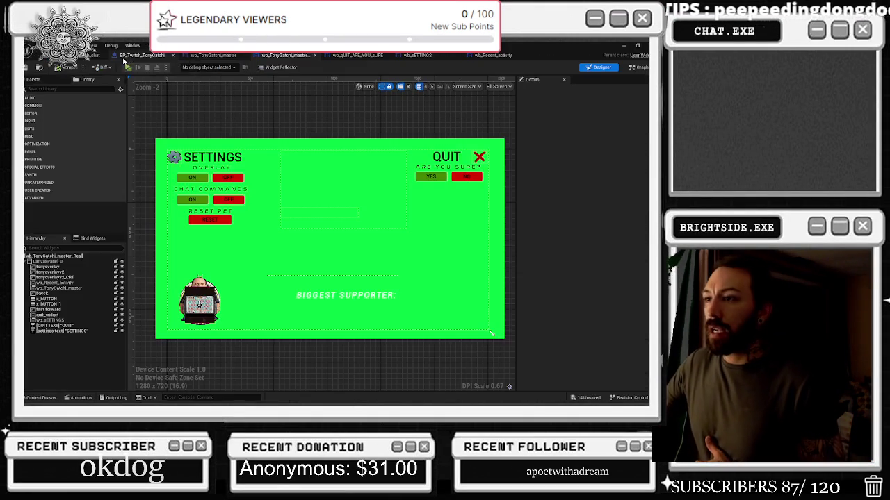
- Clear the Content Drawer search to browse all 136 Tonygatchi assets, then show wb_TonyGatchi_master
left_click(41, 397)
left_click(211, 242)
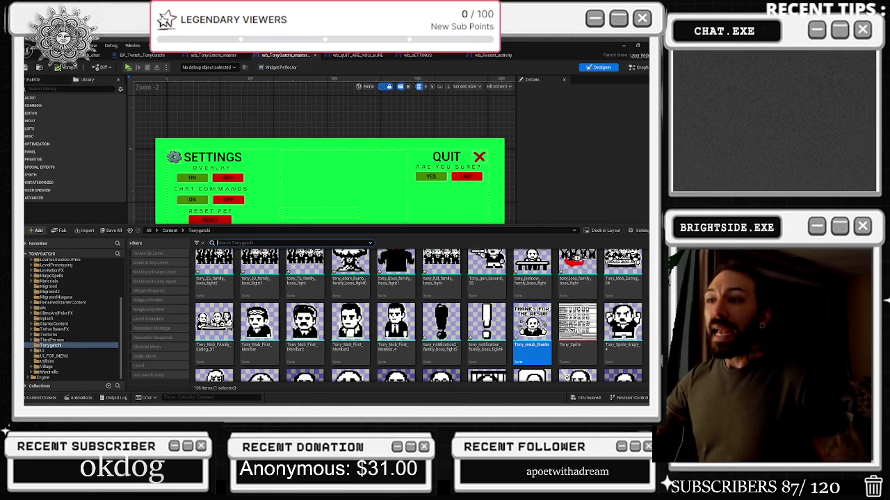
scroll(486, 362, "up", 1)
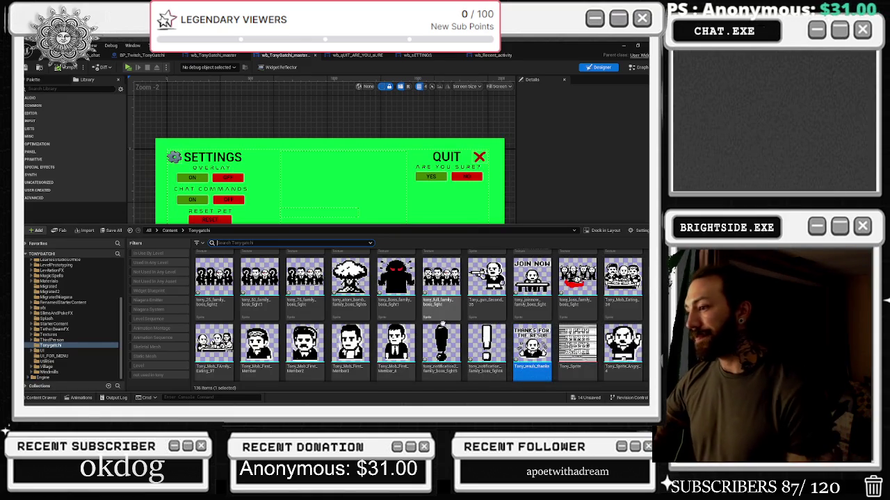
scroll(441, 318, "up", 4)
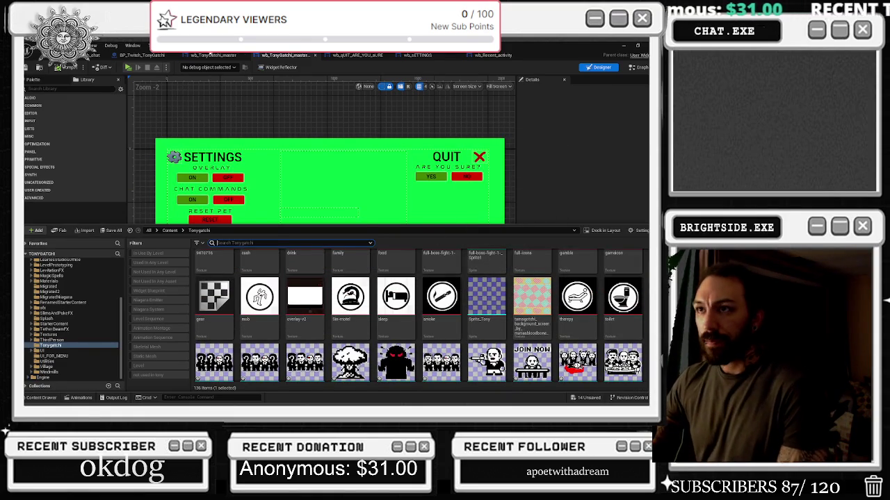
left_click(214, 55)
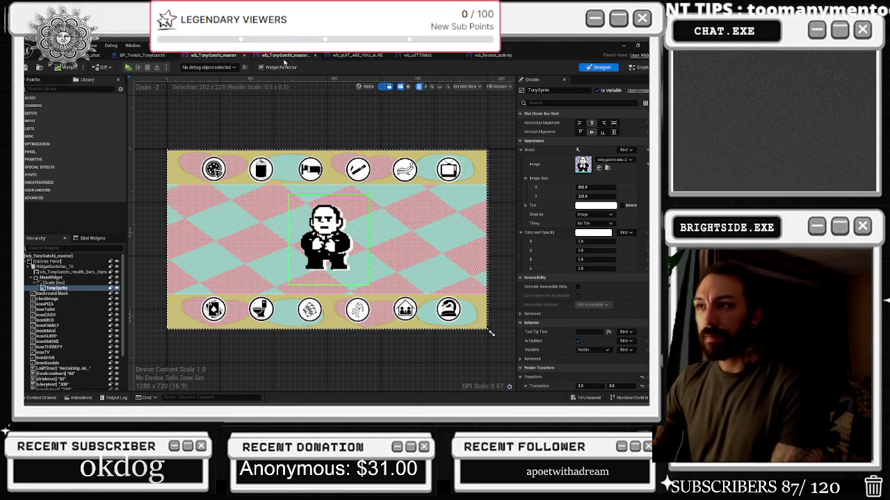
- Flip from the SETTINGS widget back to wb_TonyGatchi_master, then go to the starter level tab
left_click(285, 56)
left_click(213, 55)
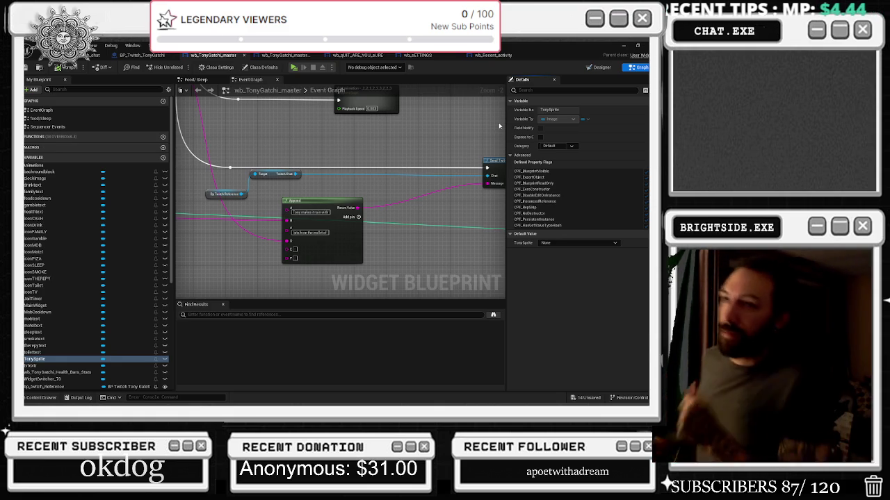
left_click(104, 57)
- Show the BP_Twitch_TonyGatchi Event Graph and pan over to its subscription and raid groups
left_click(139, 55)
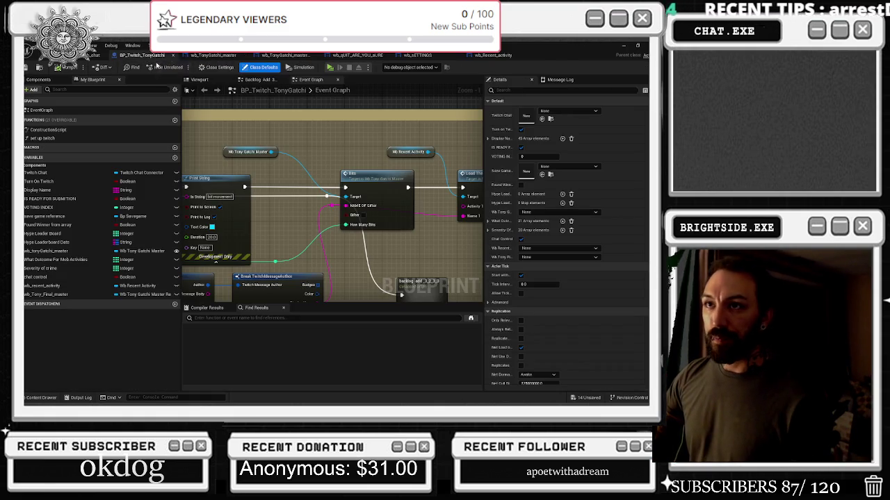
scroll(289, 162, "down", 11)
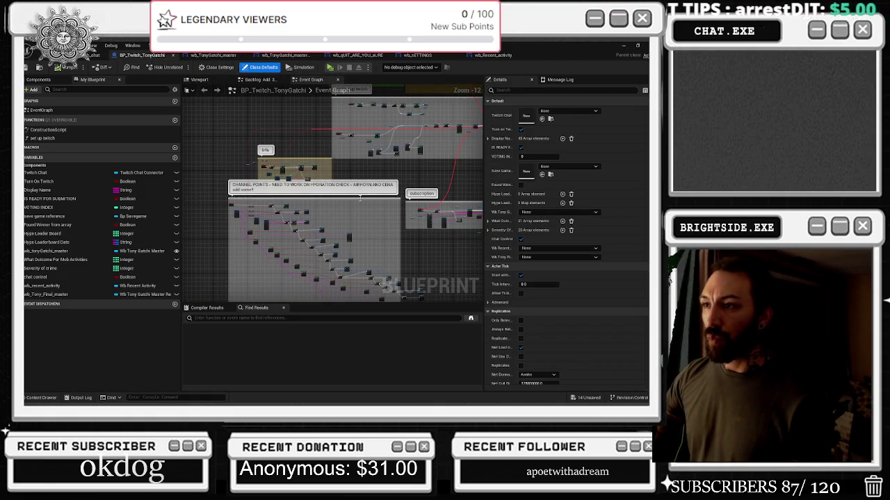
left_click_drag(369, 220, 295, 136)
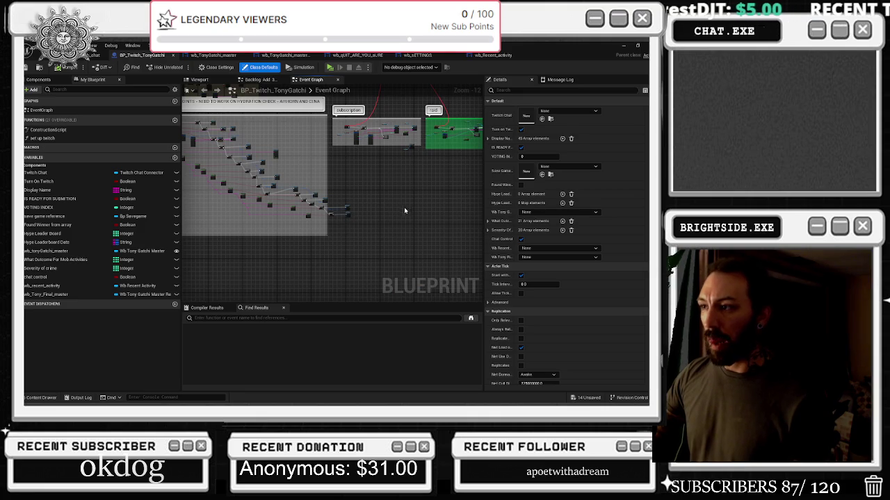
left_click_drag(393, 213, 324, 254)
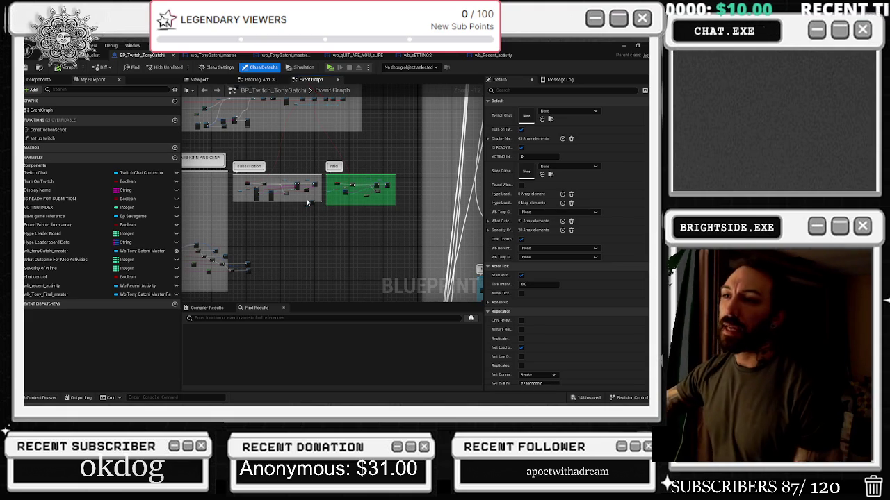
scroll(524, 156, "down", 3)
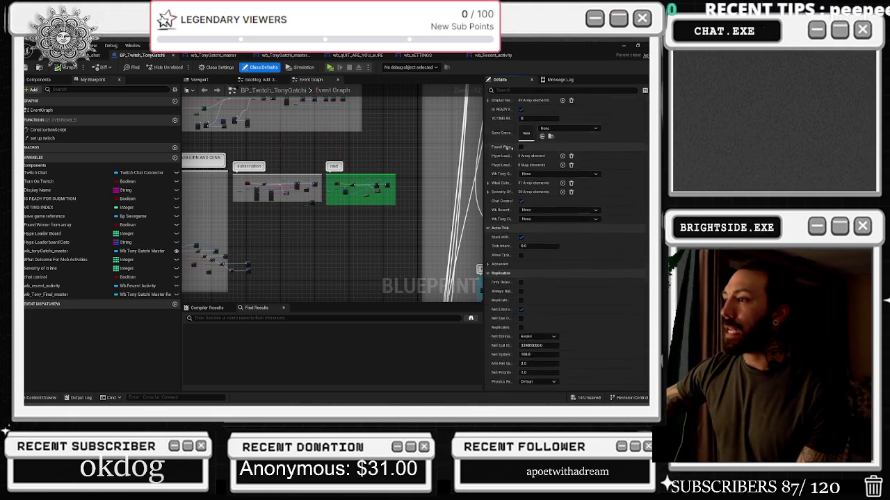
- Pan from the health bars group through family, gamble, cheat stats and JOHN CENA to hydration check
left_click_drag(410, 184, 292, 156)
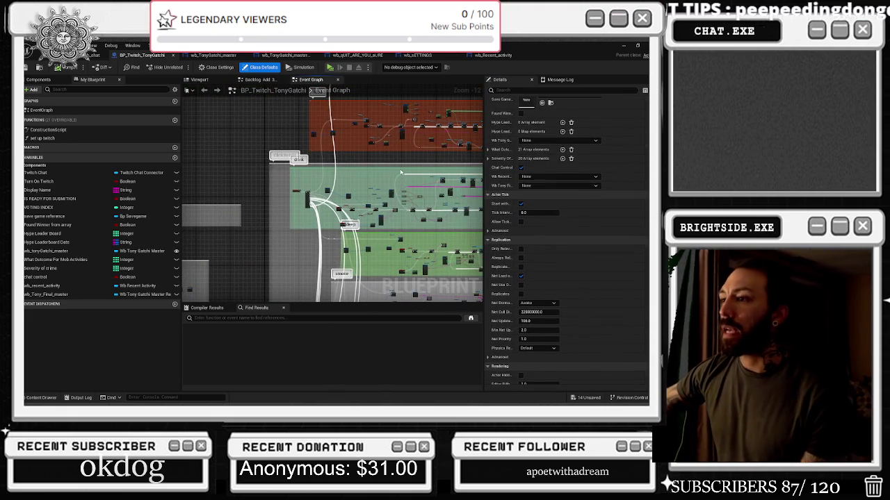
mouse_move(376, 185)
left_mouse_down()
mouse_move(348, 233)
mouse_move(351, 179)
left_mouse_up()
left_click_drag(335, 231, 344, 205)
scroll(335, 232, "up", 2)
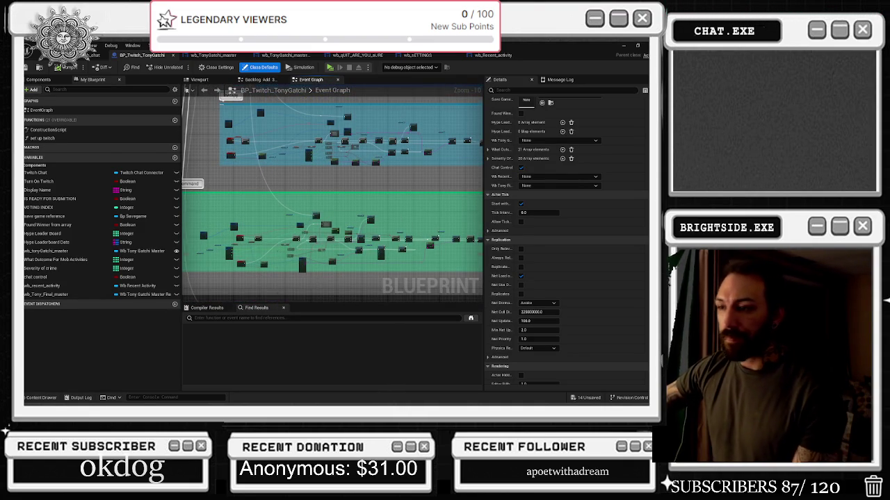
left_click_drag(327, 221, 343, 175)
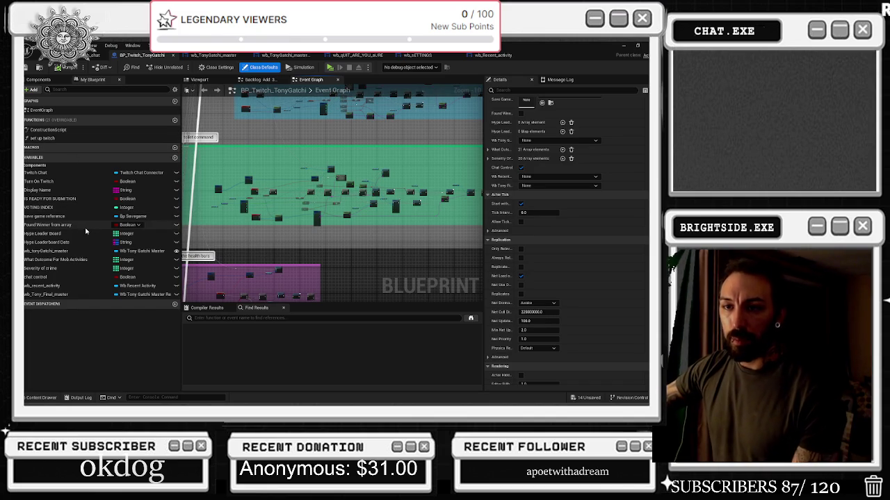
mouse_move(266, 241)
left_mouse_down()
mouse_move(318, 219)
mouse_move(332, 145)
mouse_move(327, 105)
mouse_move(288, 164)
left_mouse_up()
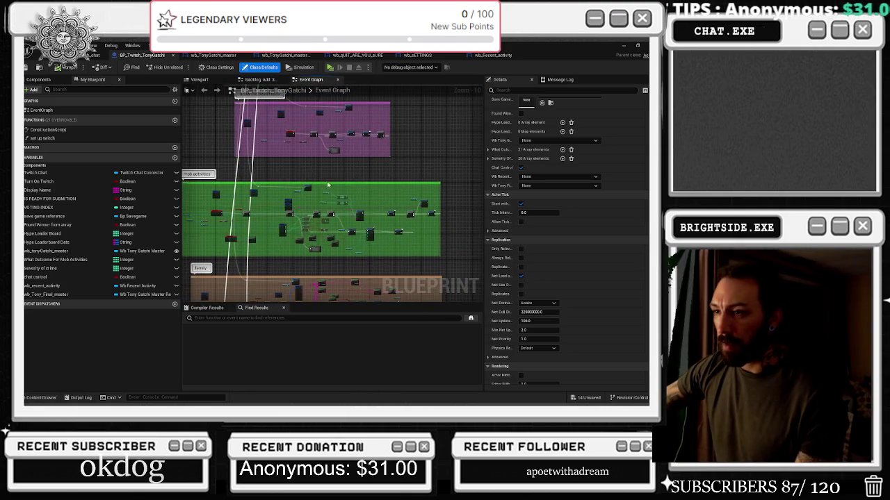
scroll(320, 180, "down", 2)
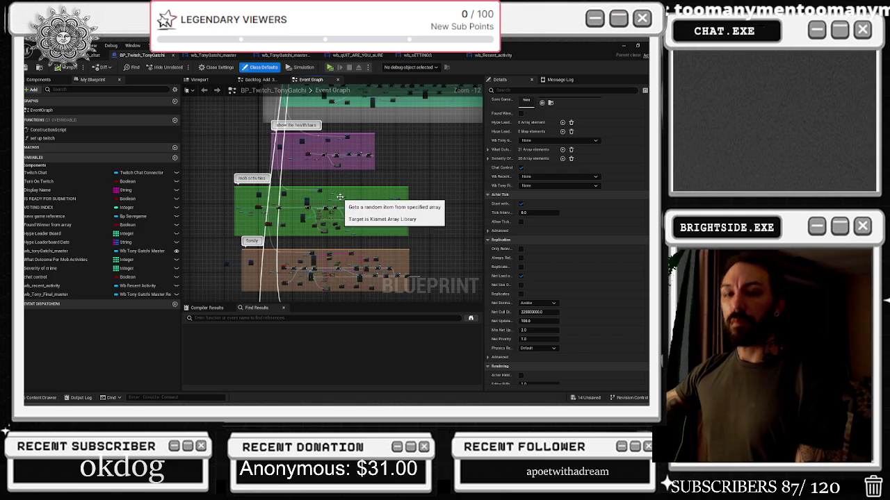
scroll(341, 210, "down", 1)
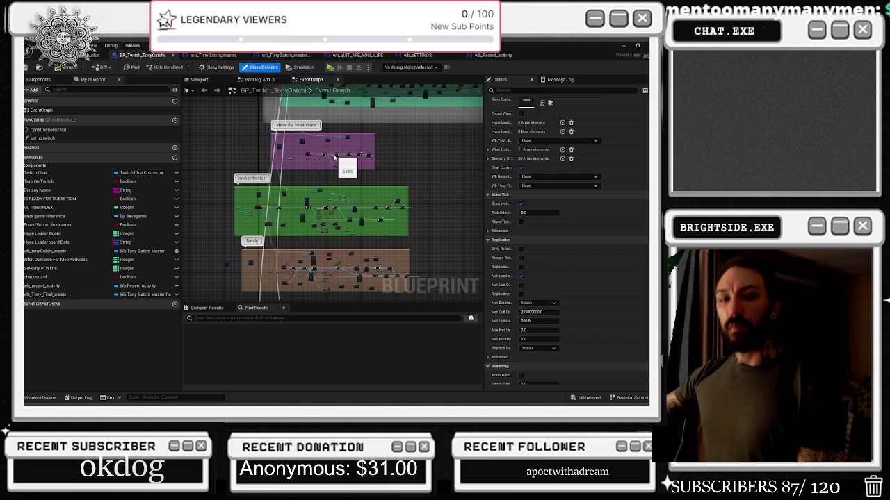
mouse_move(306, 206)
left_mouse_down()
mouse_move(357, 103)
mouse_move(350, 92)
left_mouse_up()
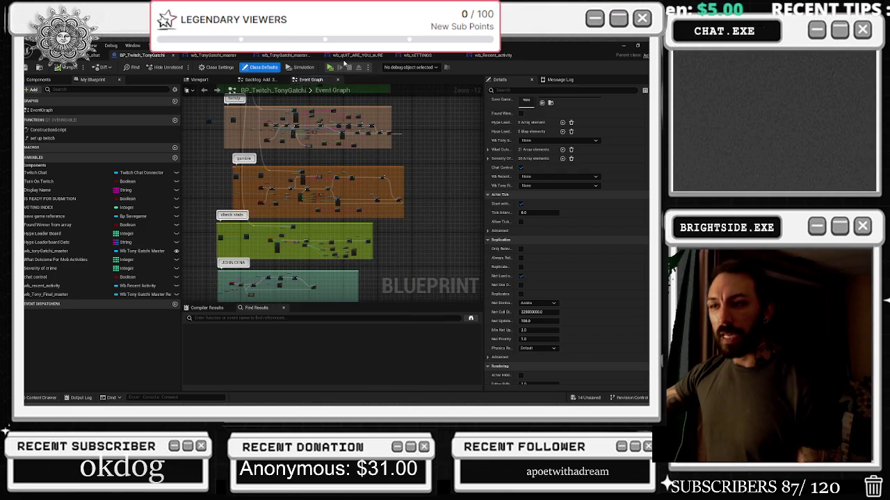
left_click_drag(250, 228, 262, 156)
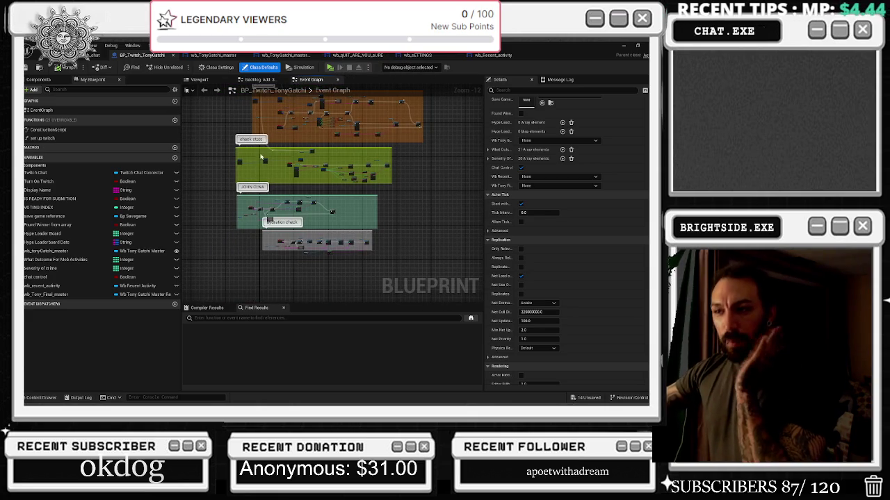
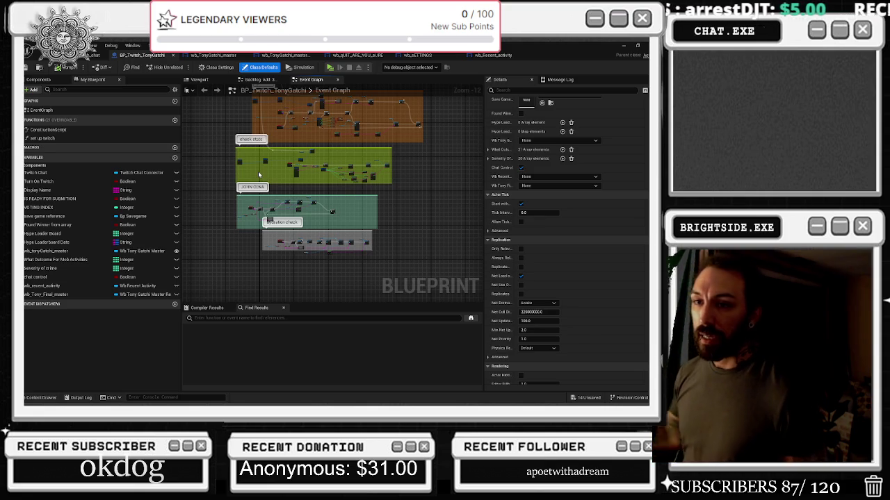
- Switch from the Unreal blueprint editor to Discord's beefyHQ voice channel
key("alt+Tab")
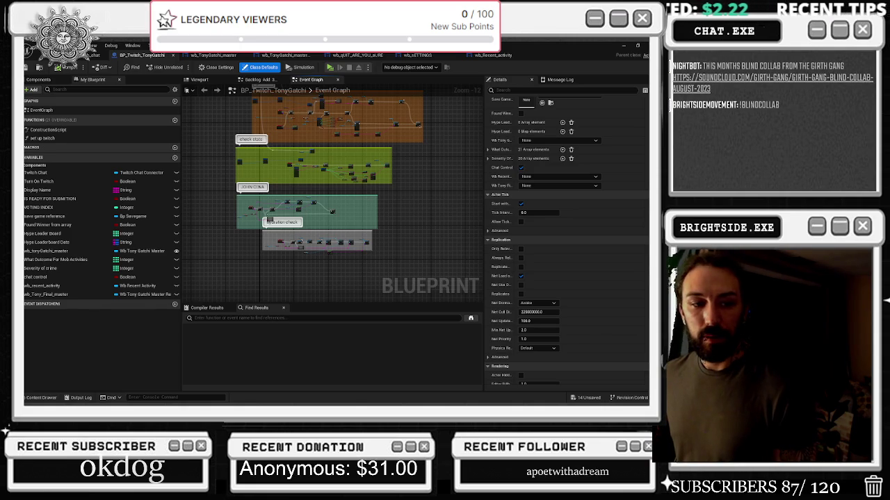
key("alt+Tab")
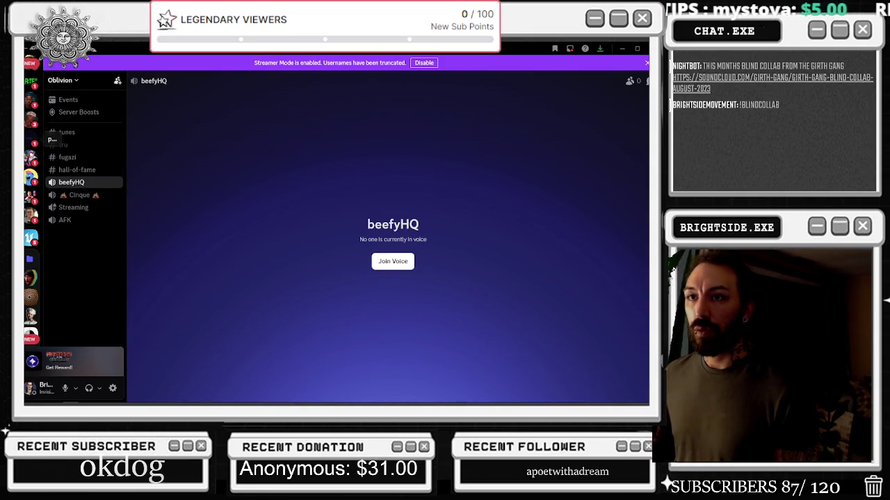
- Go through general-chat, memes and clips to #beat-off-challenge, then bring up the Girth Gang SoundCloud page
scroll(31, 278, "up", 2)
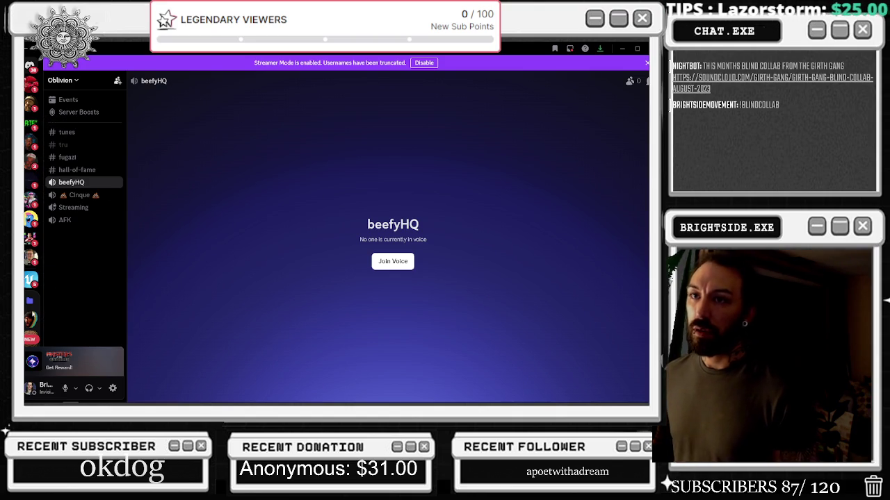
left_click(31, 318)
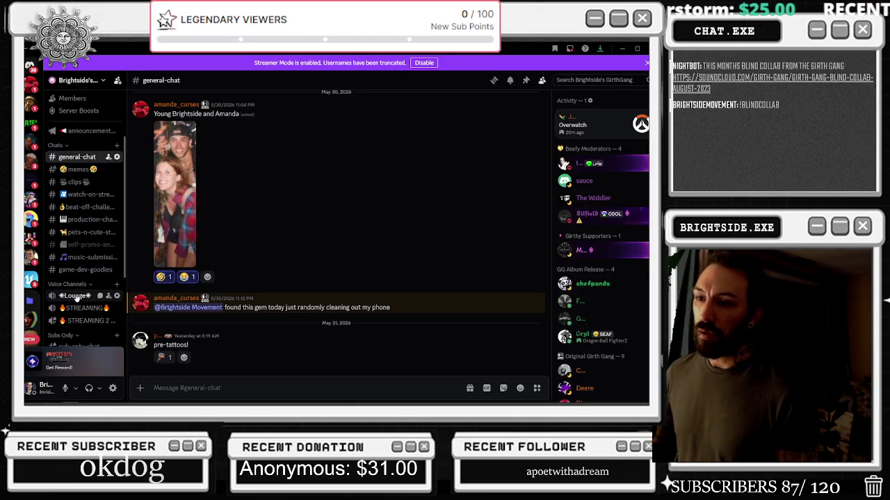
left_click(78, 171)
left_click(82, 182)
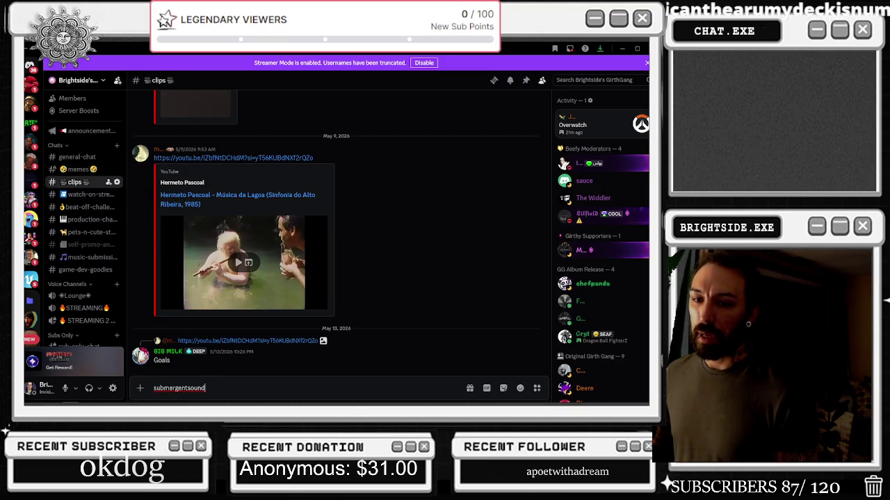
left_click(80, 207)
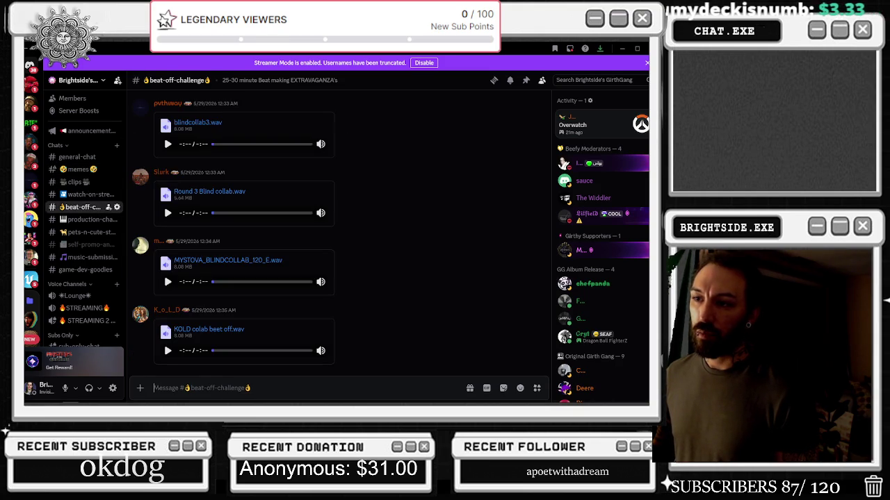
key("alt+Tab")
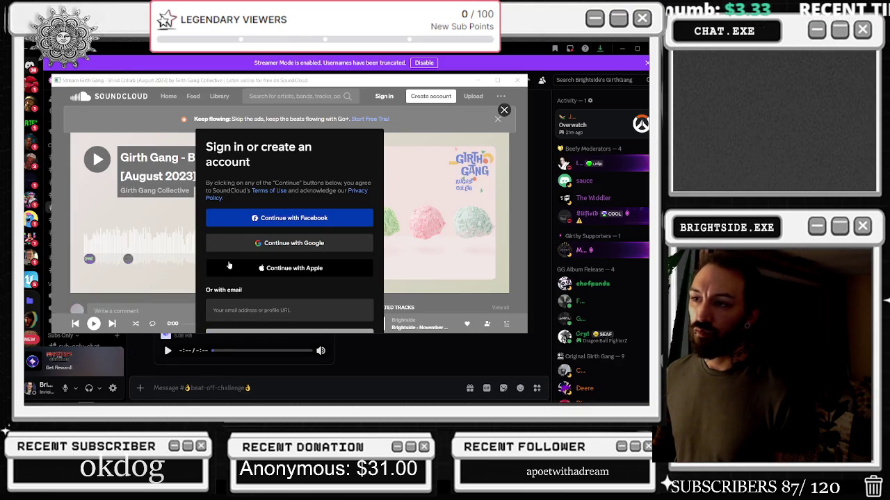
- Dismiss the SoundCloud sign-in prompt and play the BLIND COLLAB [MAY 2026] track
left_click(504, 110)
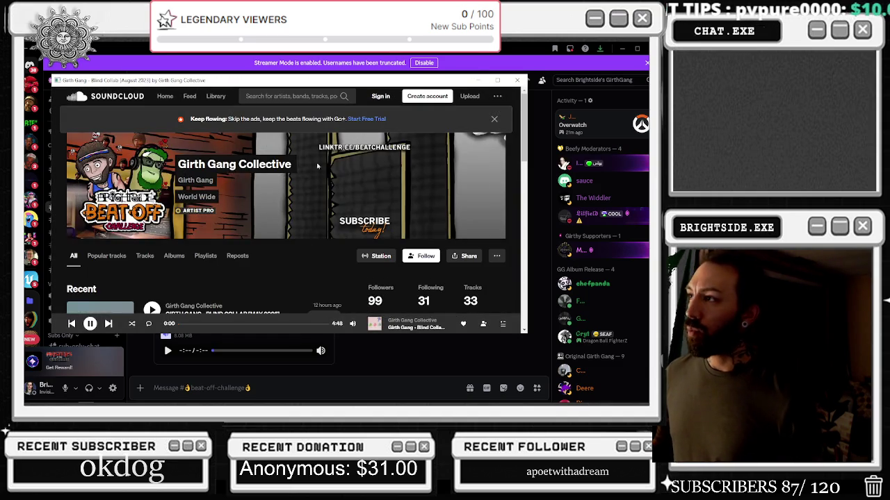
scroll(164, 211, "down", 2)
left_click(157, 226)
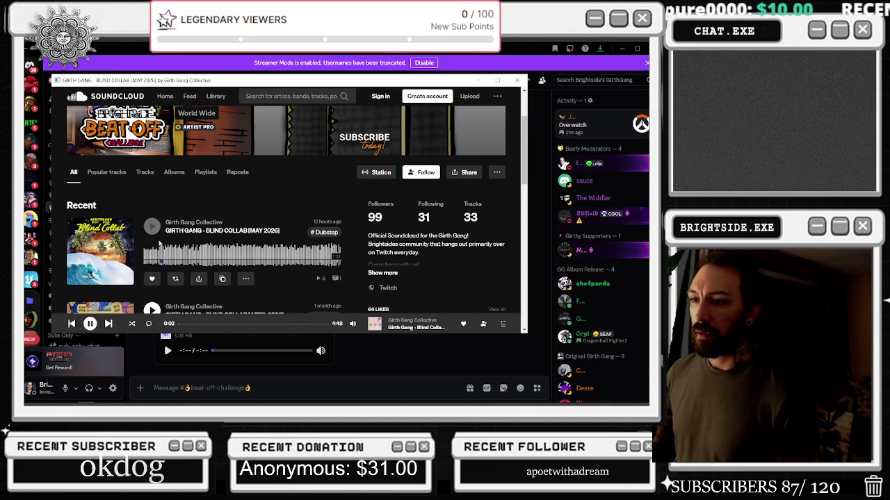
scroll(162, 263, "down", 1)
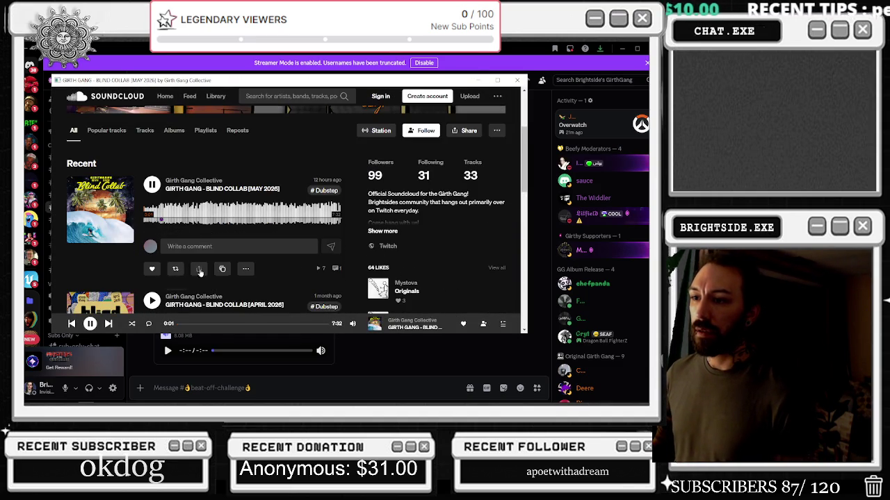
- Copy the May 2026 track's link from its options and return to Discord
key("alt+Tab")
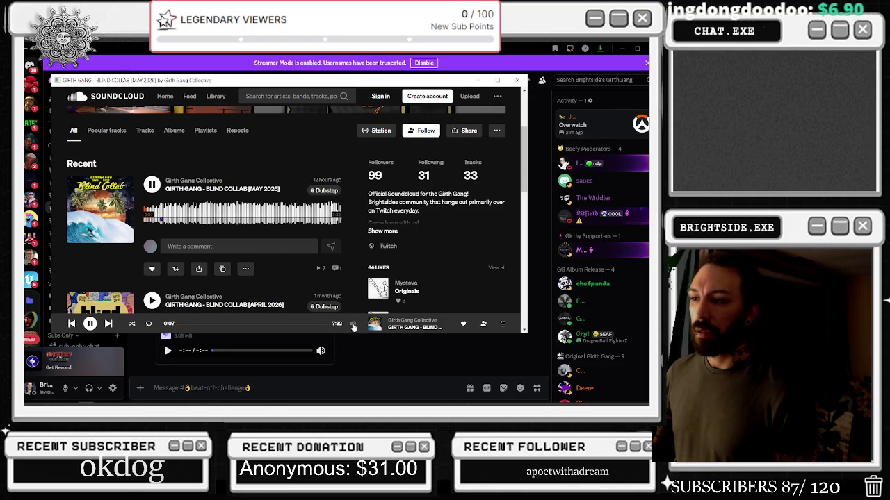
mouse_move(353, 323)
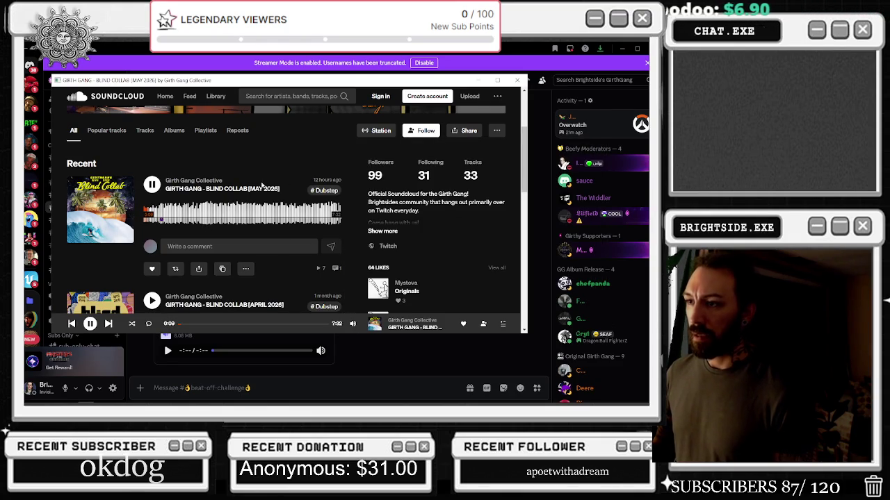
left_click(245, 268)
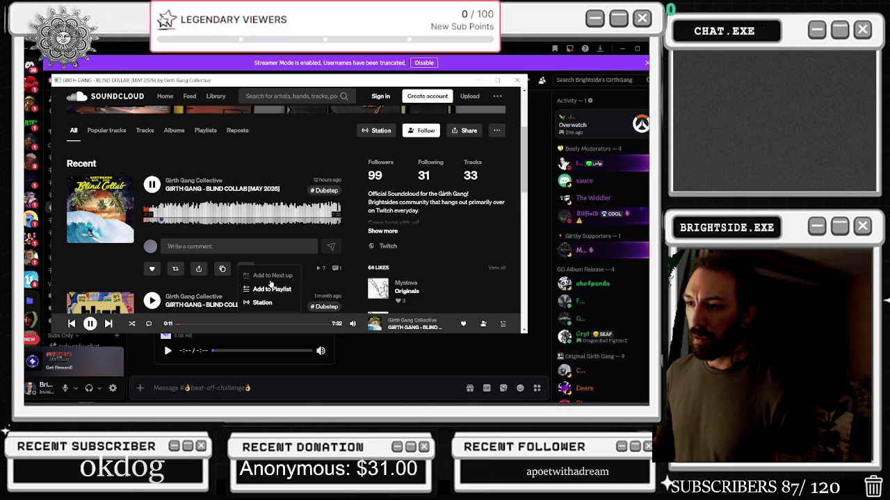
left_click(222, 269)
left_click(222, 269)
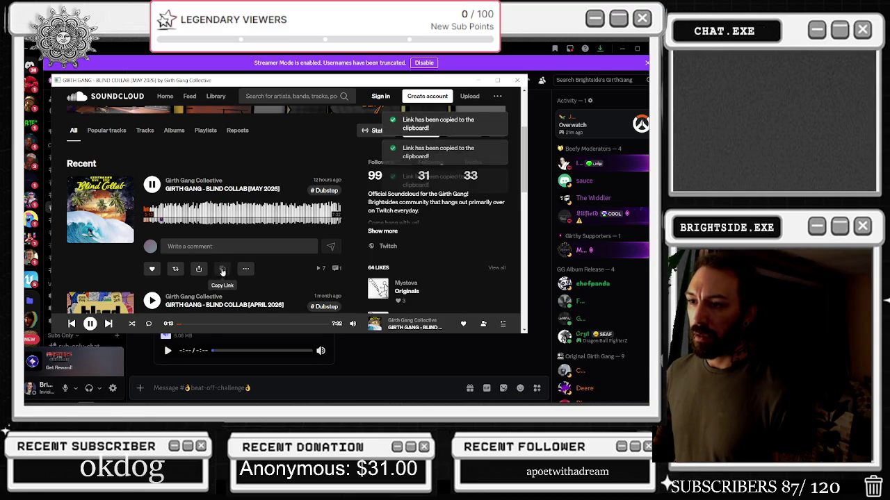
left_click(202, 386)
- Post a 'Last month's Blind collab' message with the pasted SoundCloud link, then bring Unreal back
type("Thi")
key("BackSpace")
type("Last mon")
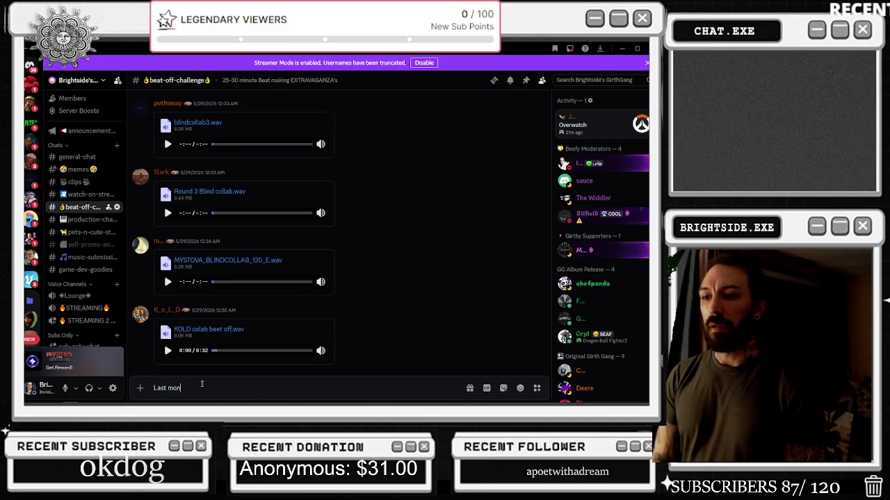
type("thsd Blind collab is out")
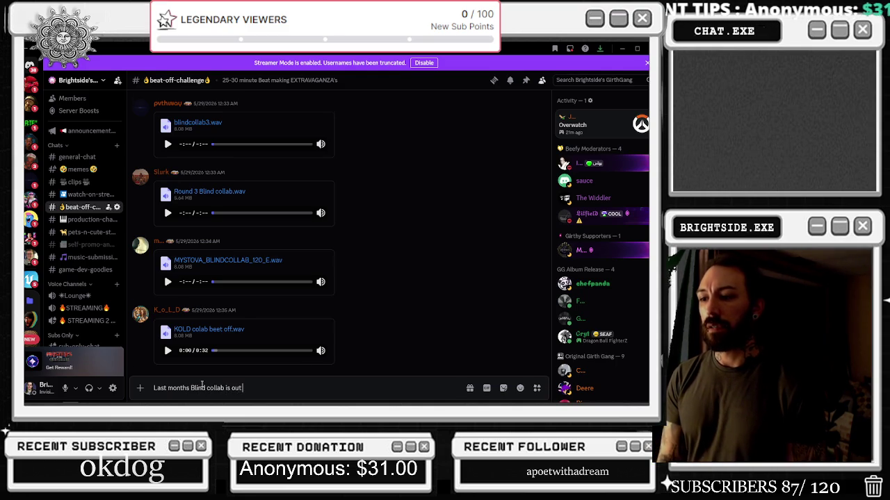
key("shift+Return")
key("ctrl+v")
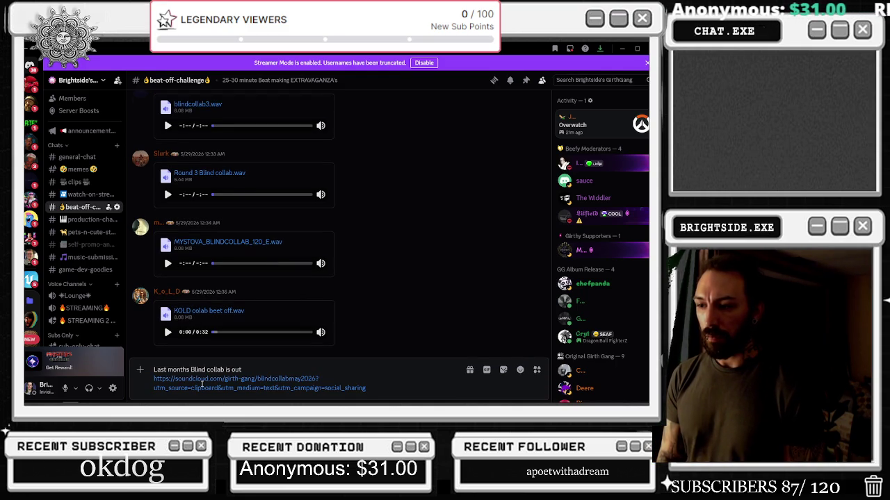
key("Return")
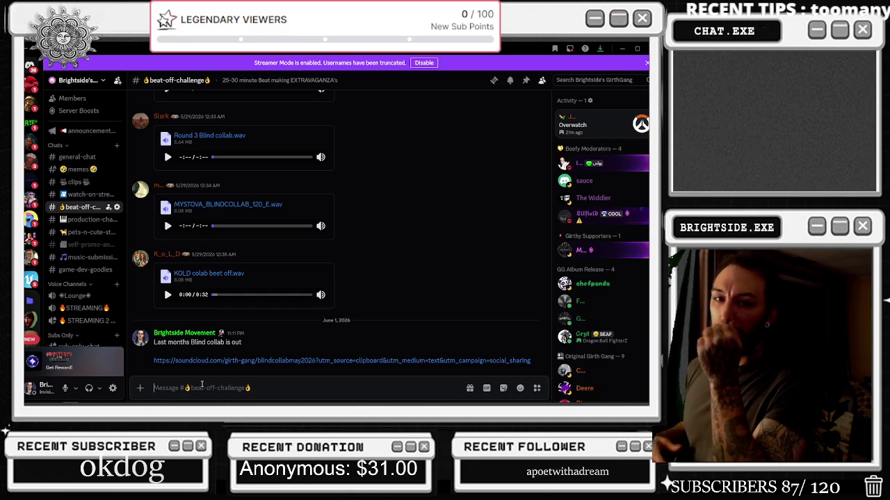
left_click(637, 49)
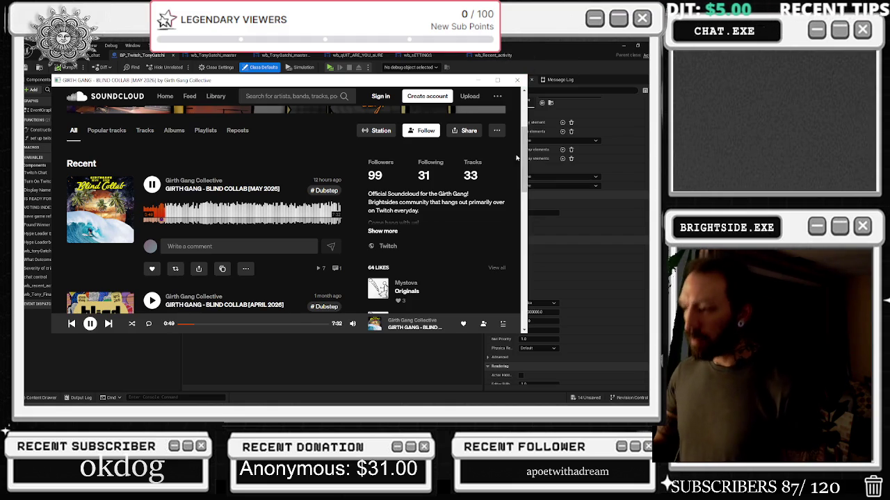
left_click(560, 81)
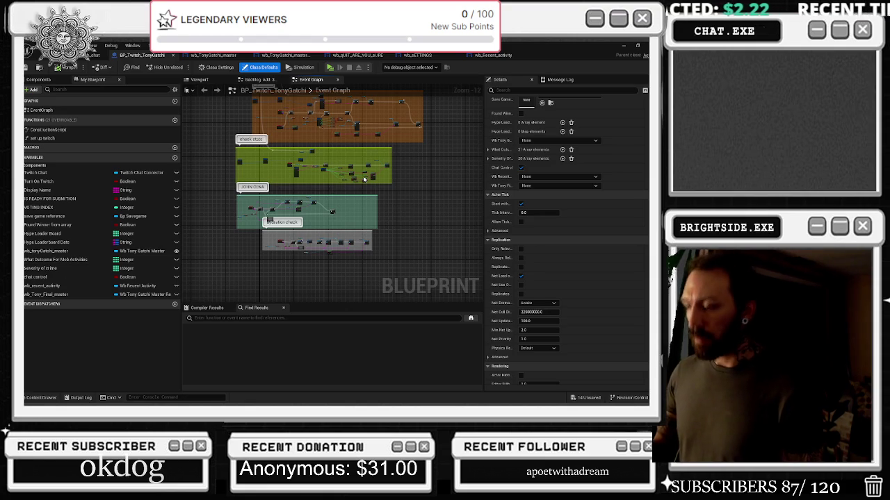
- Drag the grey comment box's bottom edge down so it encloses its nodes
scroll(348, 272, "up", 7)
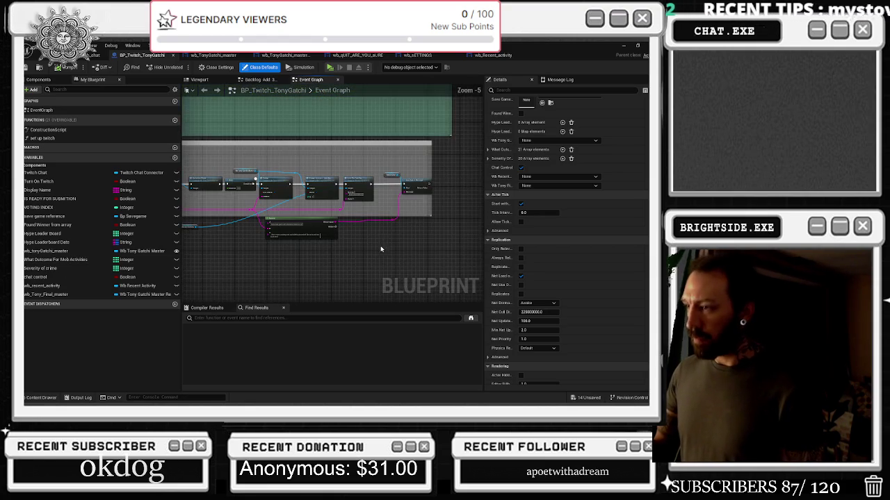
left_click_drag(419, 217, 427, 255)
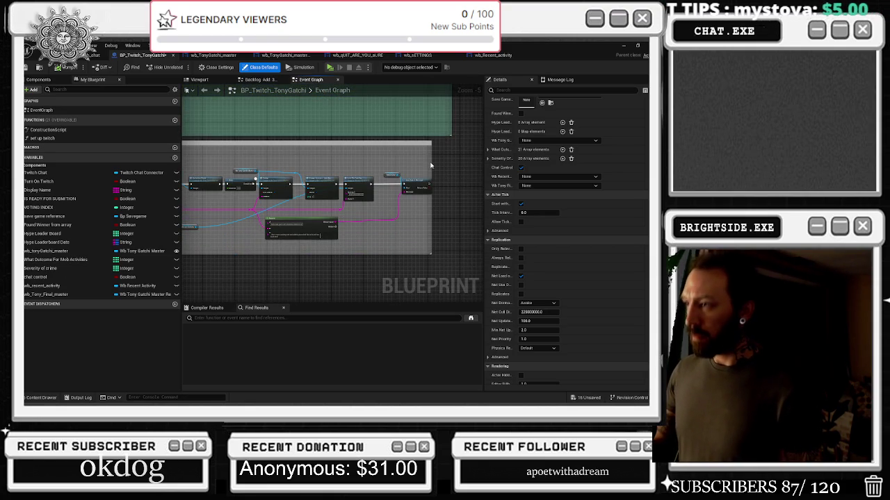
scroll(435, 167, "down", 6)
scroll(354, 174, "up", 5)
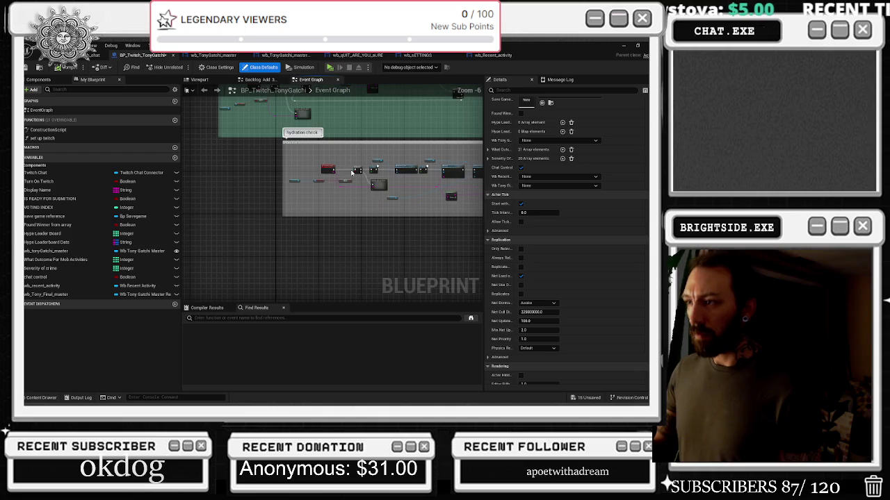
scroll(340, 217, "down", 2)
scroll(258, 99, "up", 2)
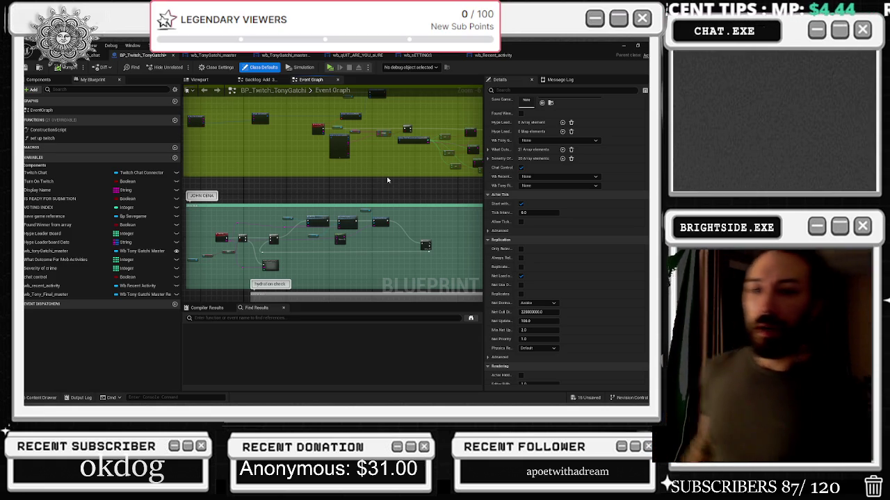
- Move the hydration check group down and to the left
right_click(387, 180)
left_click(322, 187)
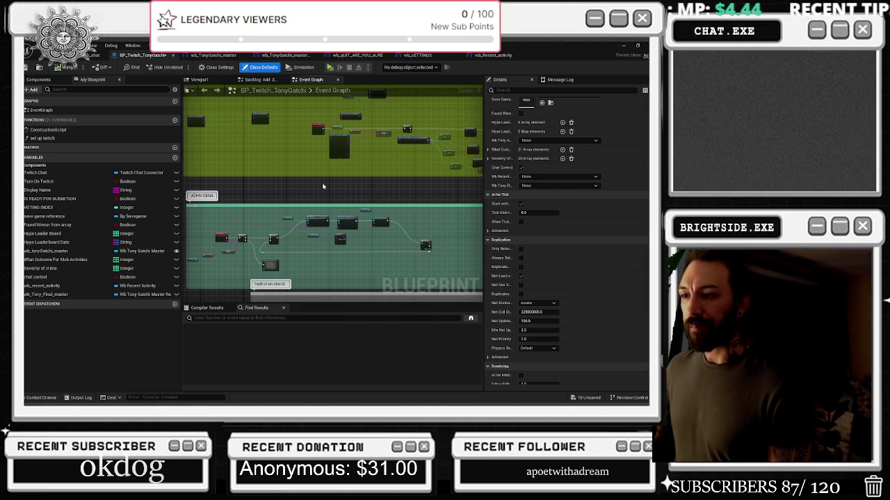
scroll(323, 187, "down", 5)
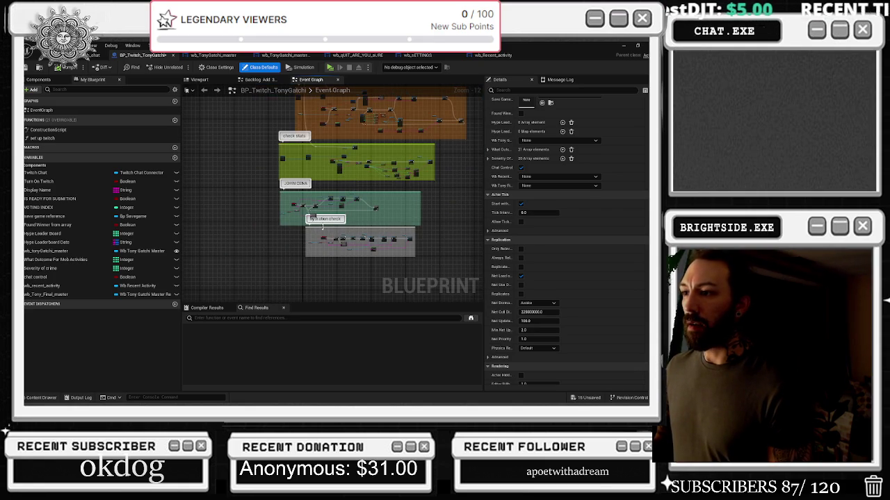
left_click_drag(313, 218, 289, 227)
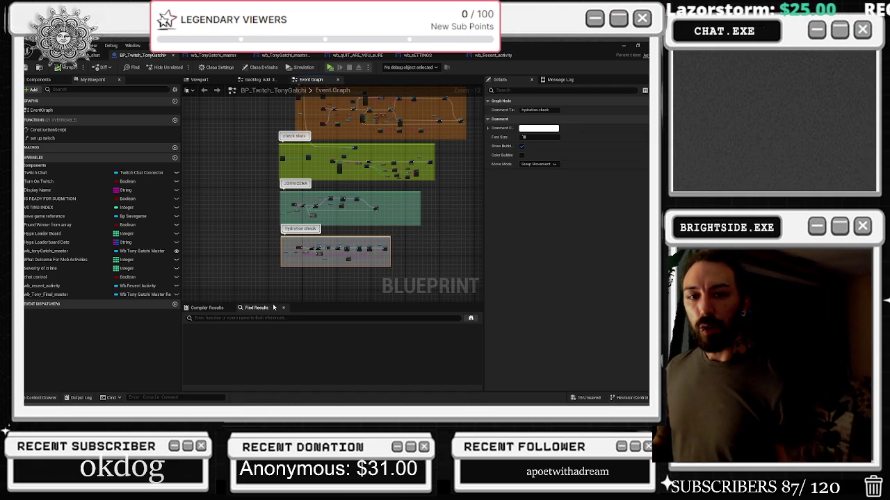
- Widen the family comment box leftward and move the Make TwitchCommand node up and right
mouse_move(284, 280)
left_mouse_down()
mouse_move(343, 217)
mouse_move(345, 254)
left_mouse_up()
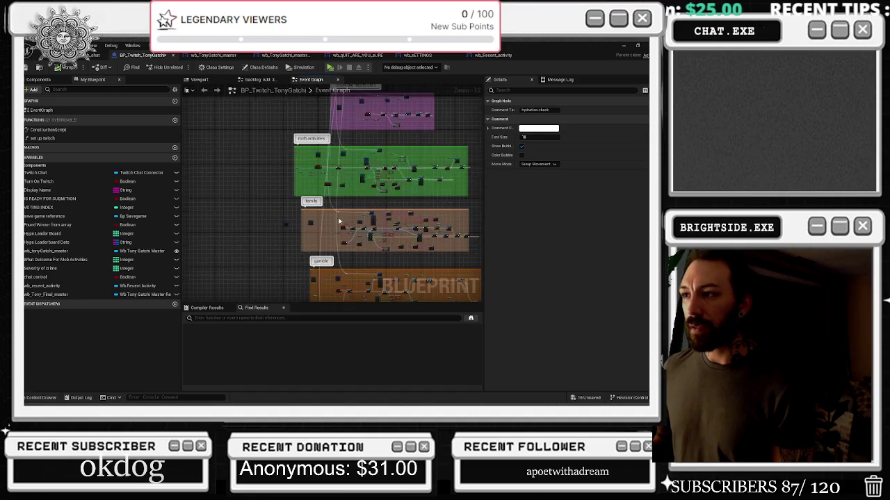
scroll(305, 233, "up", 6)
left_click_drag(278, 211, 231, 210)
scroll(271, 222, "up", 3)
left_click_drag(341, 216, 411, 192)
scroll(411, 191, "down", 4)
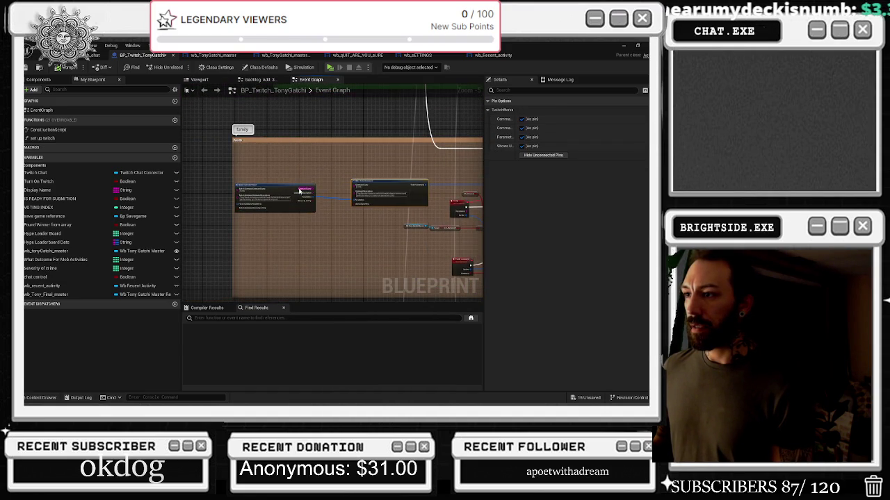
scroll(387, 169, "down", 7)
- Nudge the family group right and review the purple, mob activities, teal and EXIT TO MAIN MENU groups
mouse_move(387, 169)
left_mouse_down()
mouse_move(279, 234)
mouse_move(288, 242)
left_mouse_up()
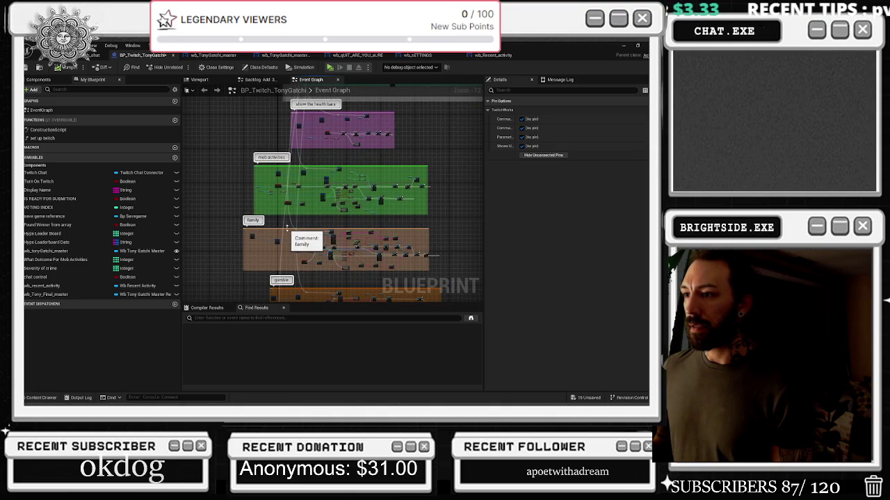
left_click_drag(290, 230, 304, 233)
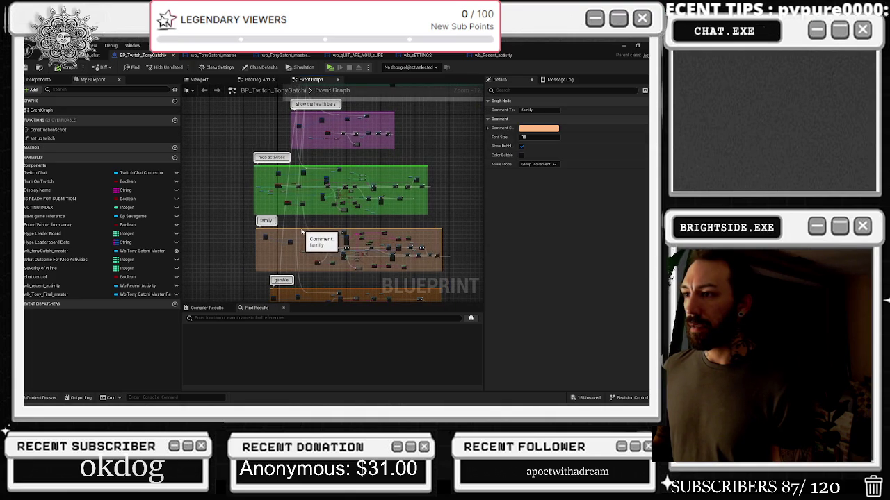
mouse_move(356, 133)
left_mouse_down()
mouse_move(358, 176)
mouse_move(348, 125)
mouse_move(389, 230)
mouse_move(425, 270)
mouse_move(351, 219)
left_mouse_up()
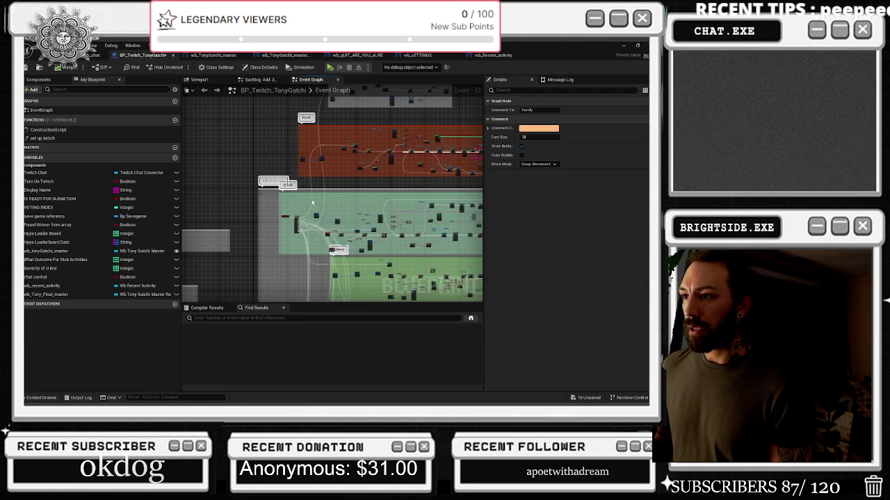
left_click_drag(379, 152, 408, 245)
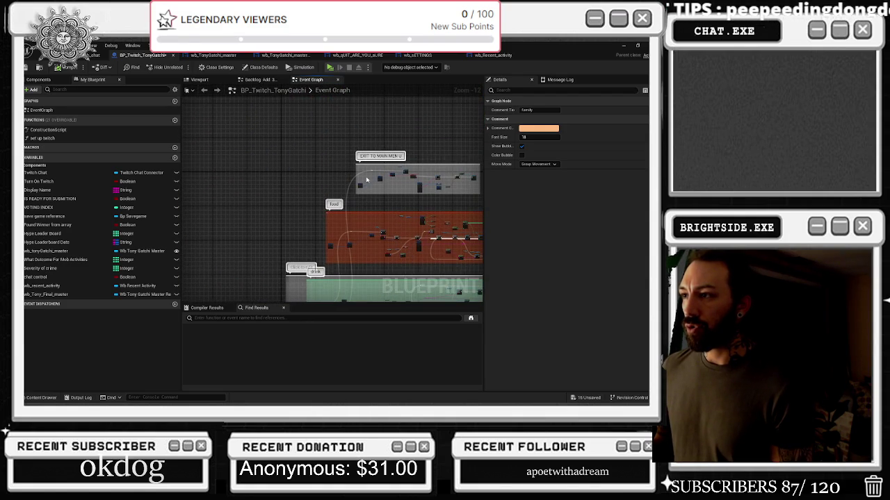
key("alt+Tab")
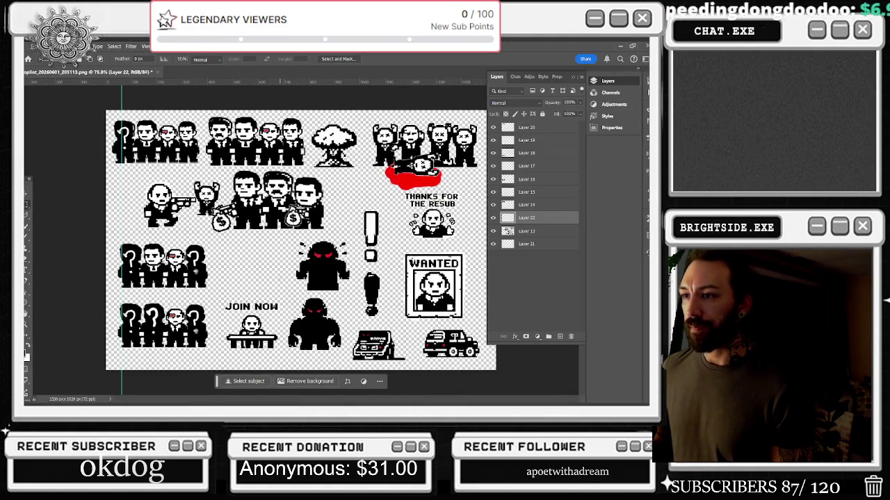
- Create a new layer and move it to the bottom of the layer stack
left_click(560, 336)
left_click_drag(540, 217, 544, 258)
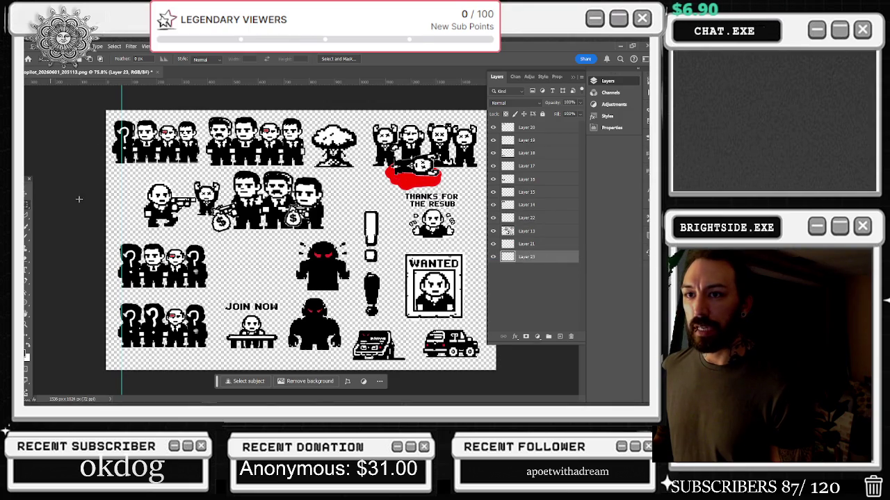
scroll(302, 242, "down", 5)
- Fill the whole new layer with black, then deselect
key("ctrl+a")
right_click(364, 216)
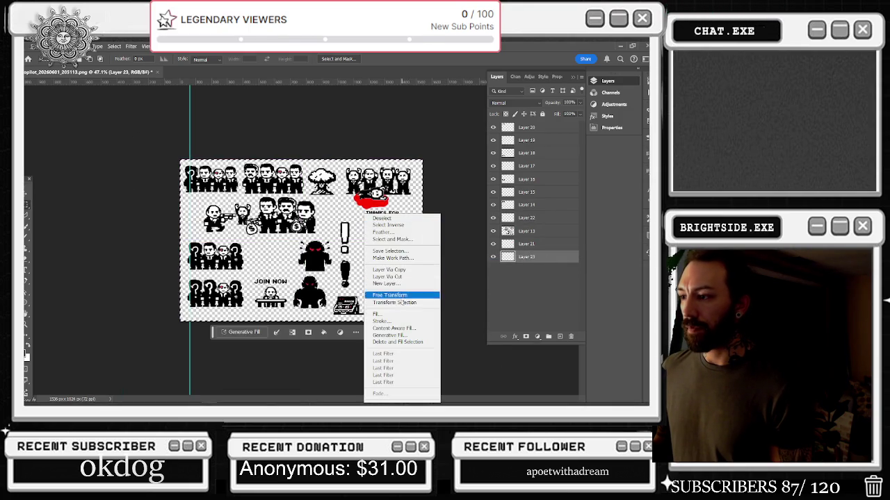
left_click(388, 314)
left_click(99, 245)
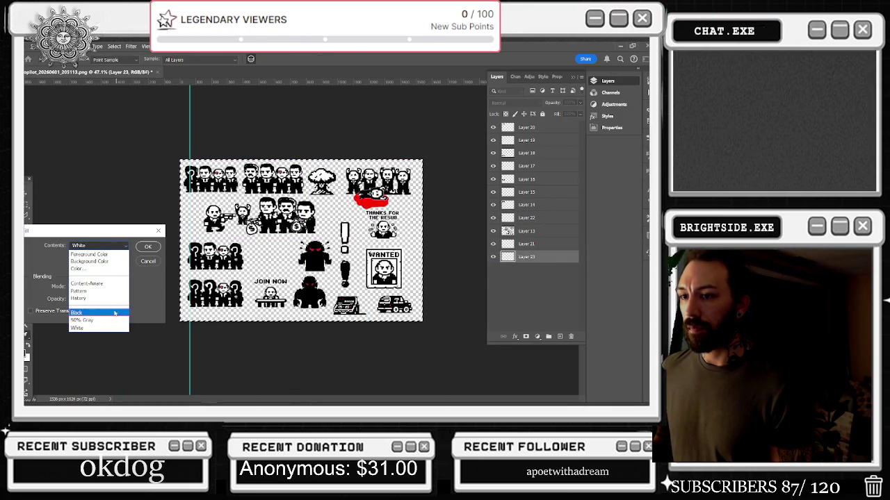
left_click(114, 312)
left_click(147, 246)
scroll(300, 241, "up", 3)
key("ctrl+d")
scroll(143, 132, "up", 5)
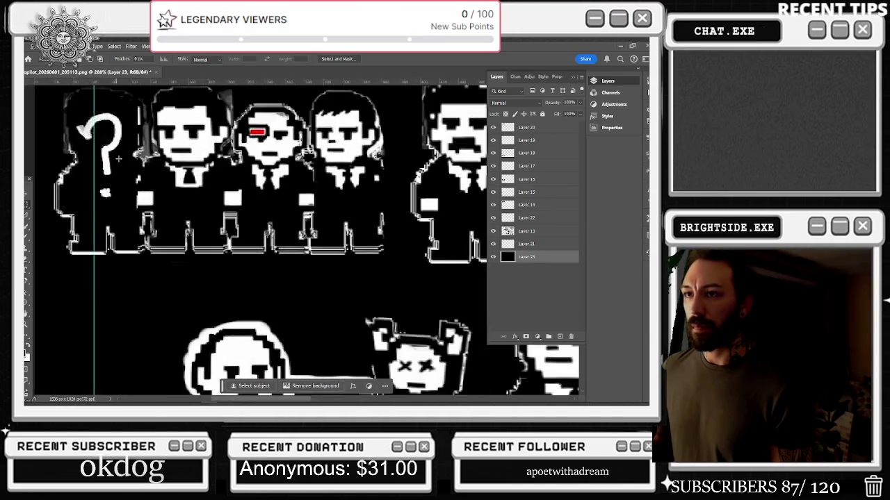
left_click(28, 254)
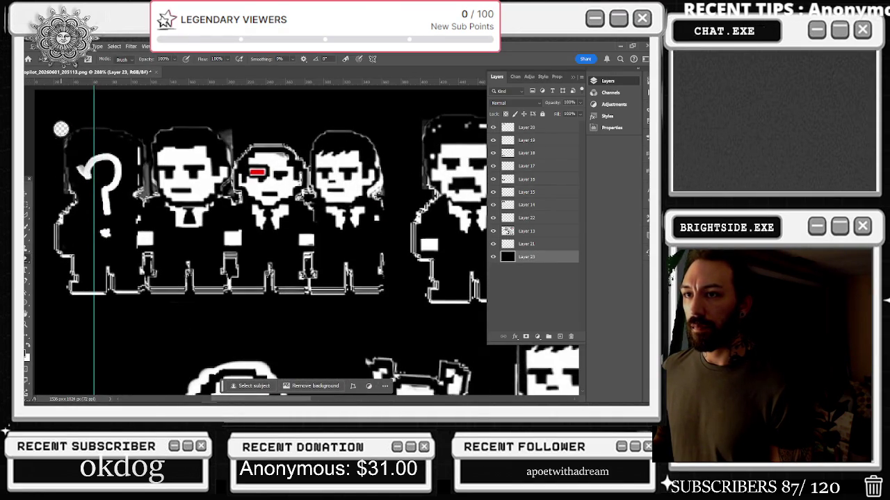
left_click(494, 232)
left_click(494, 231)
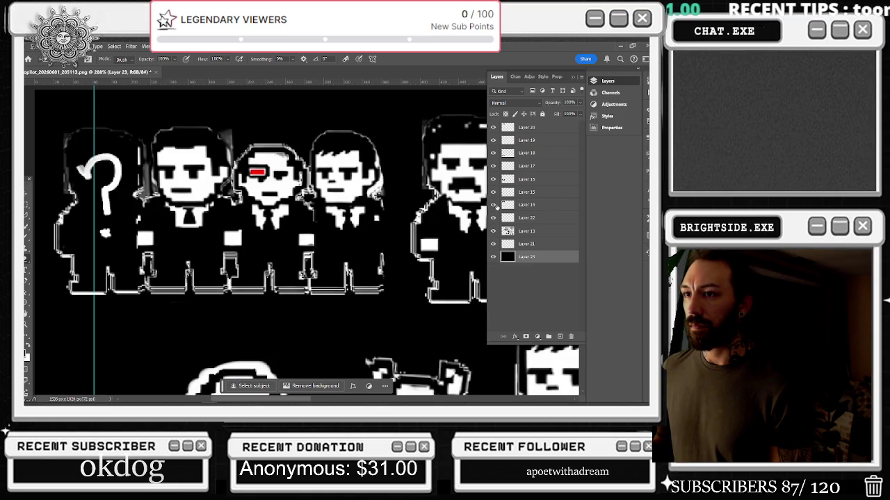
left_click(530, 205)
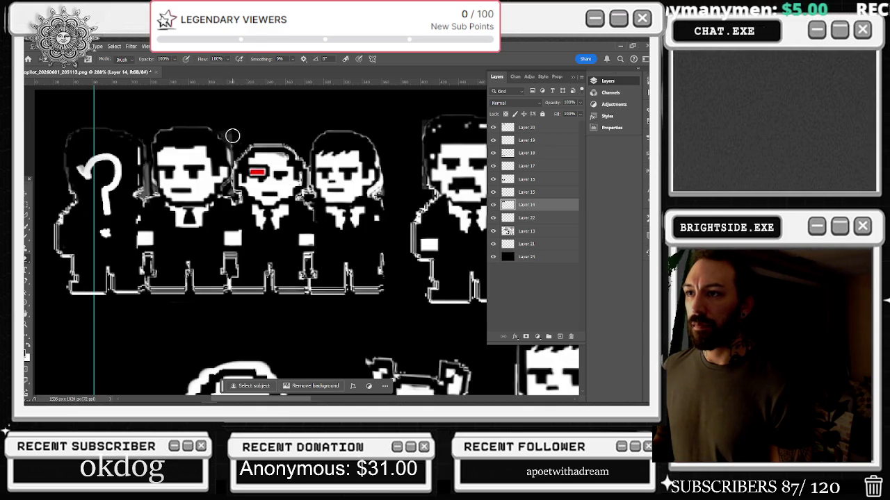
left_click(493, 205)
left_click(493, 204)
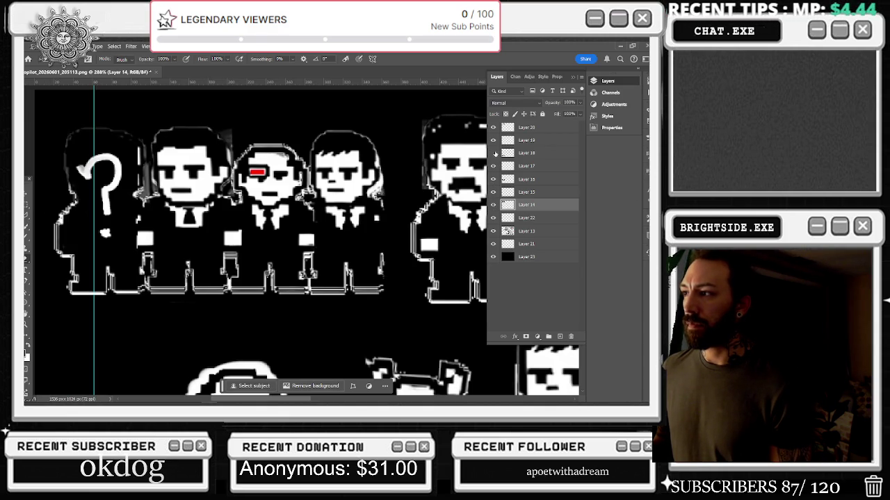
left_click(492, 128)
left_click(493, 128)
left_click(528, 128)
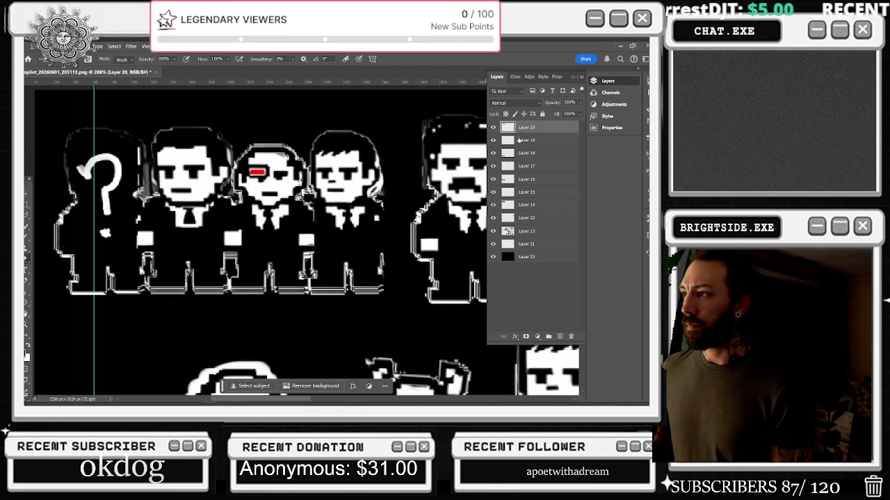
left_click(531, 232)
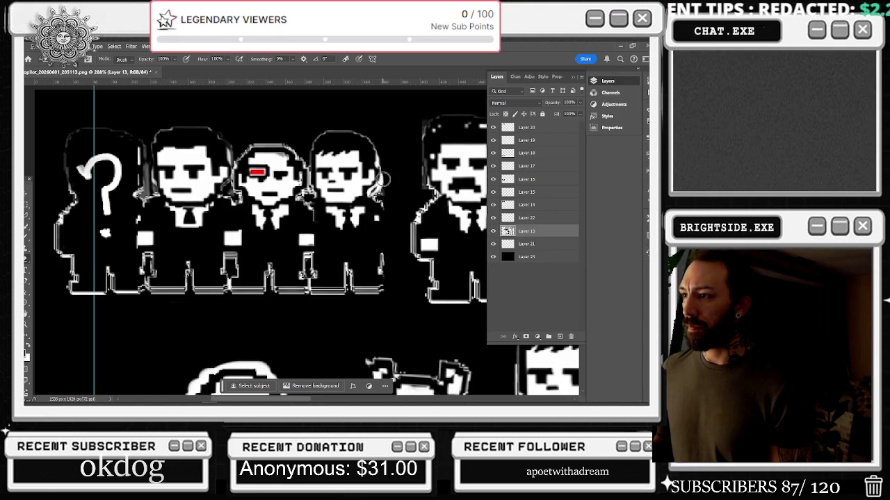
left_click(493, 205)
left_click(492, 205)
left_click(523, 205)
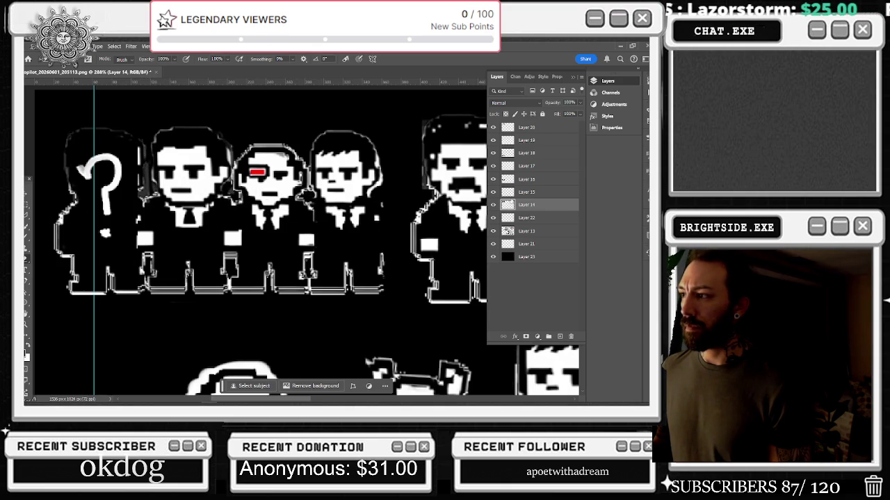
left_click(520, 127)
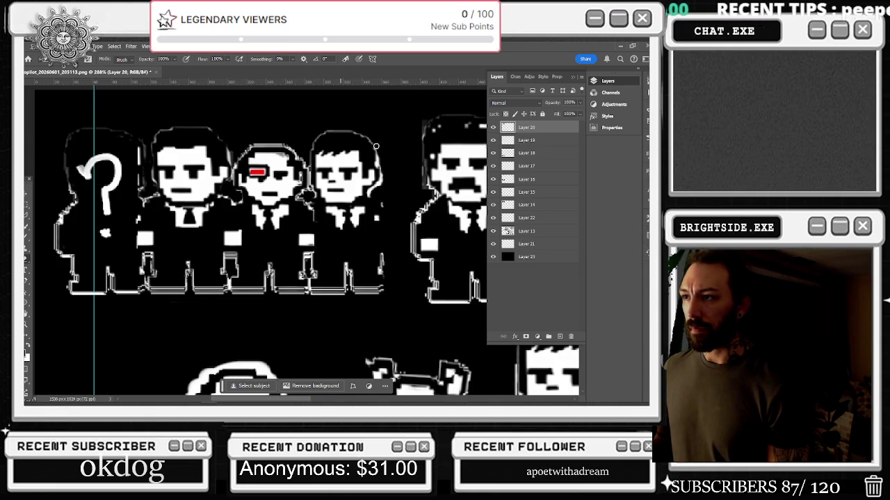
scroll(332, 148, "down", 3)
scroll(394, 135, "up", 3)
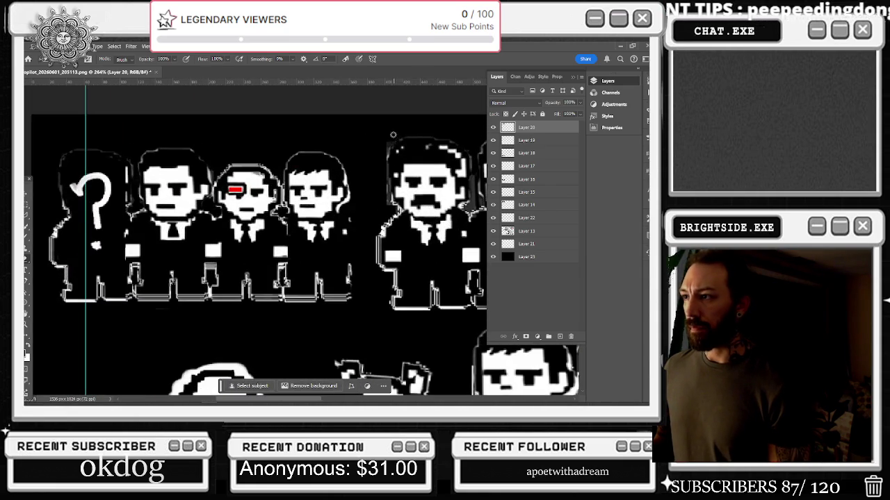
scroll(394, 135, "down", 5)
left_click(544, 232)
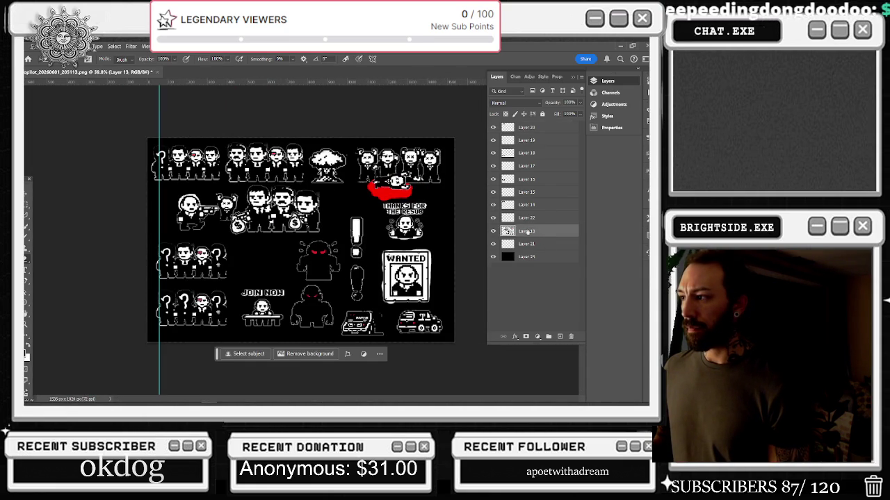
left_click(494, 231)
left_click(494, 230)
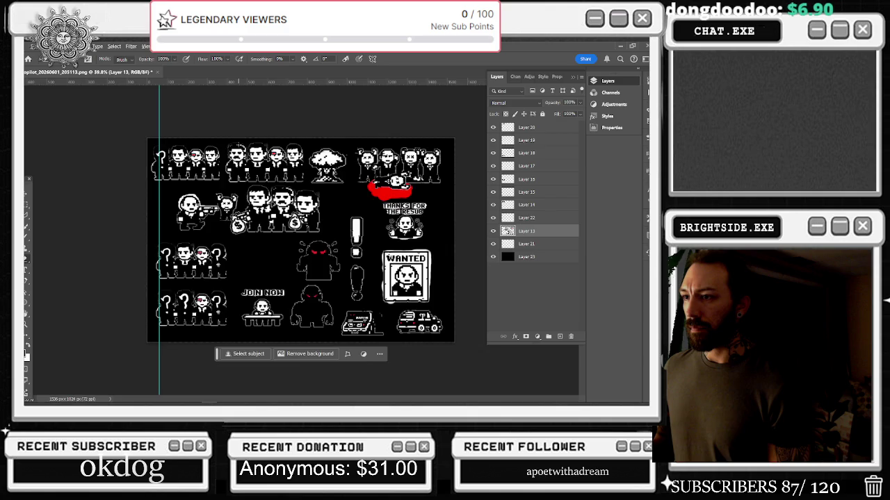
scroll(282, 167, "up", 6)
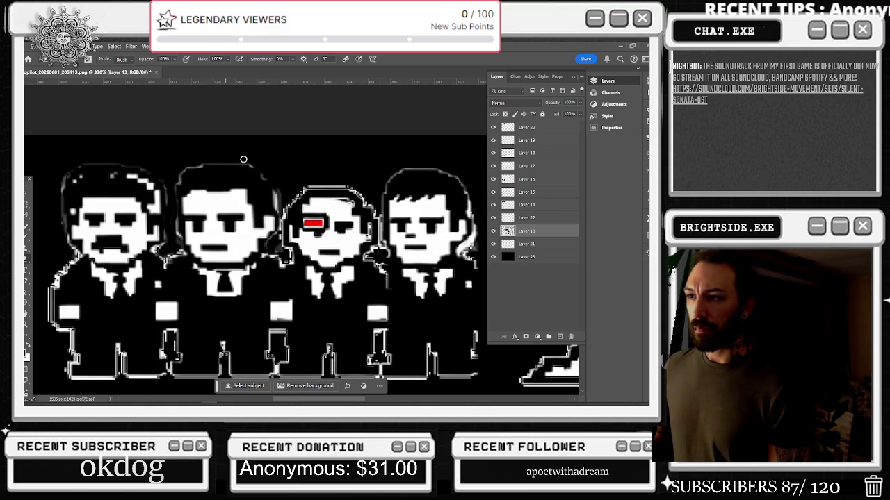
scroll(335, 168, "down", 5)
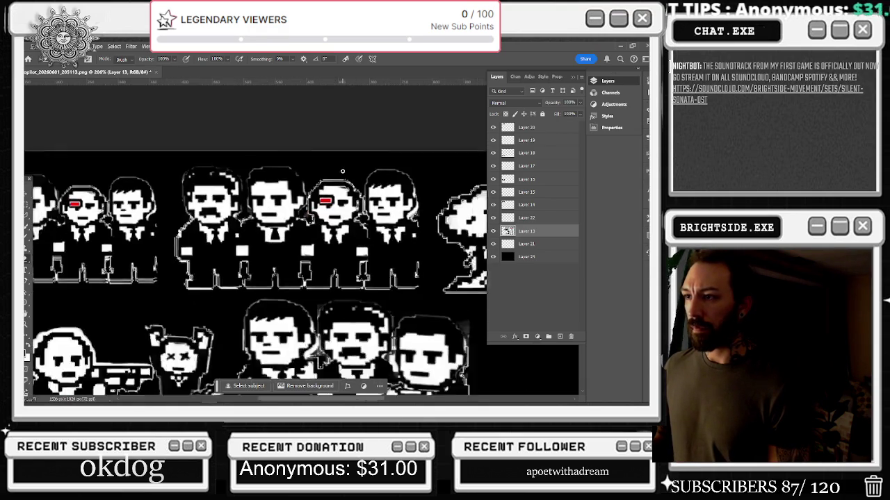
scroll(403, 206, "up", 5)
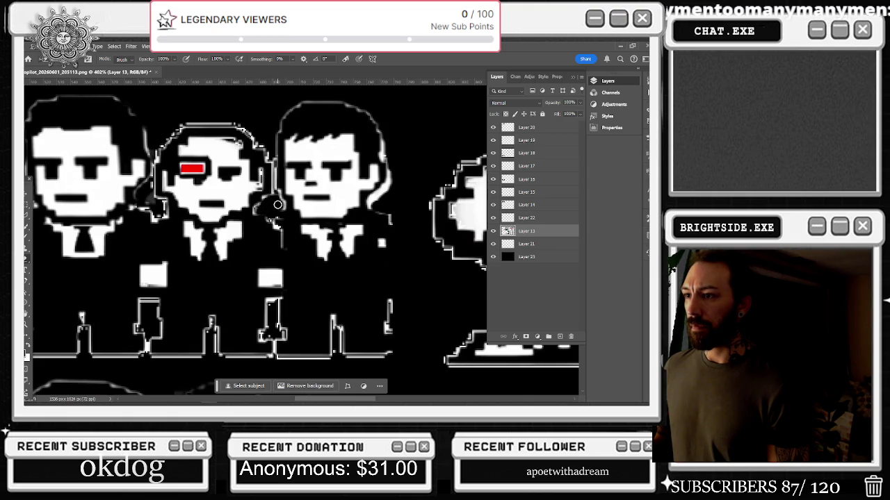
scroll(270, 201, "down", 5)
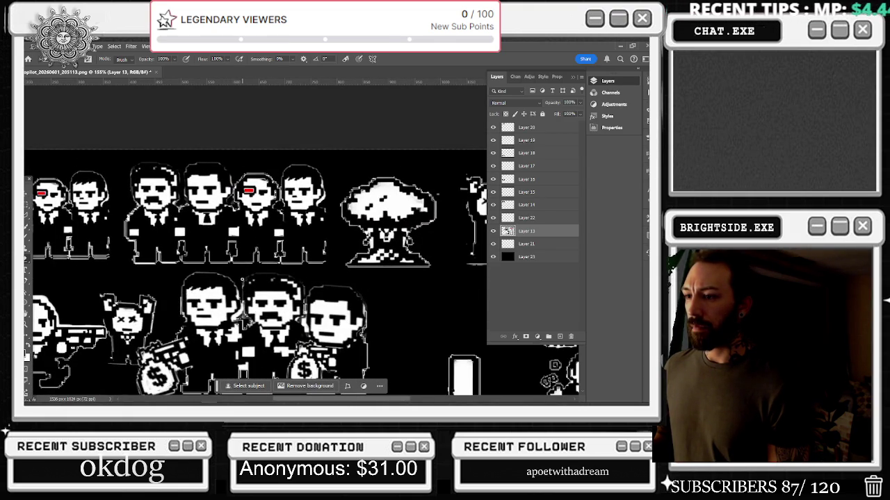
scroll(241, 285, "down", 3)
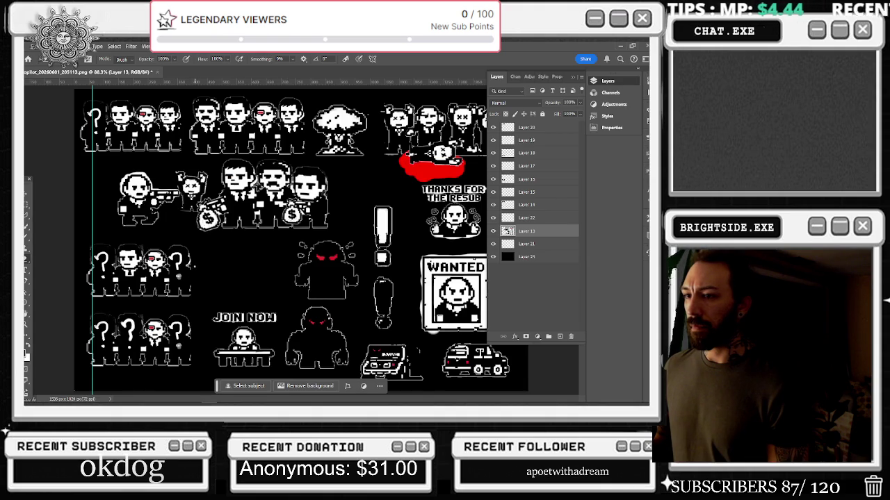
scroll(132, 250, "up", 3)
left_click(494, 233)
left_click(494, 230)
left_click(494, 179)
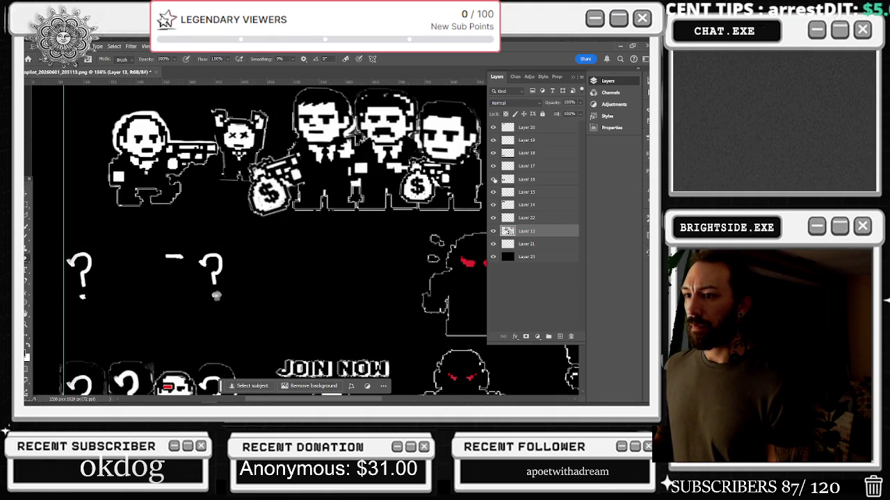
left_click(494, 179)
left_click(508, 179)
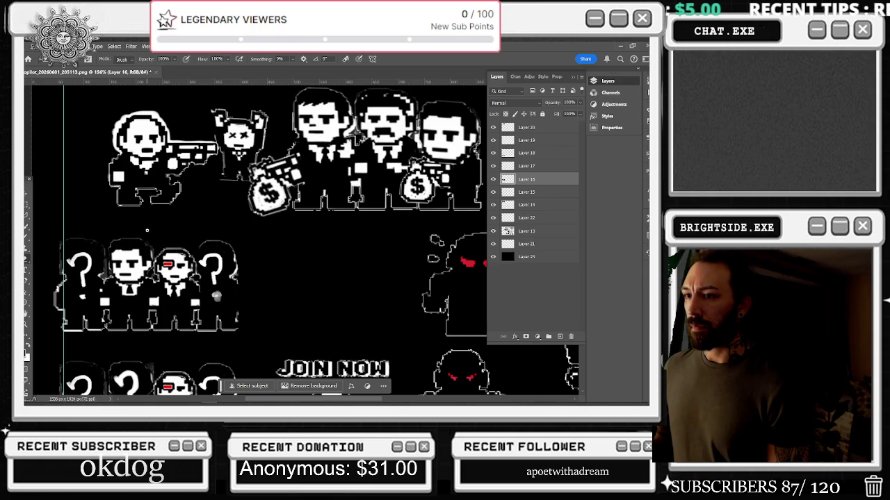
scroll(254, 278, "up", 3)
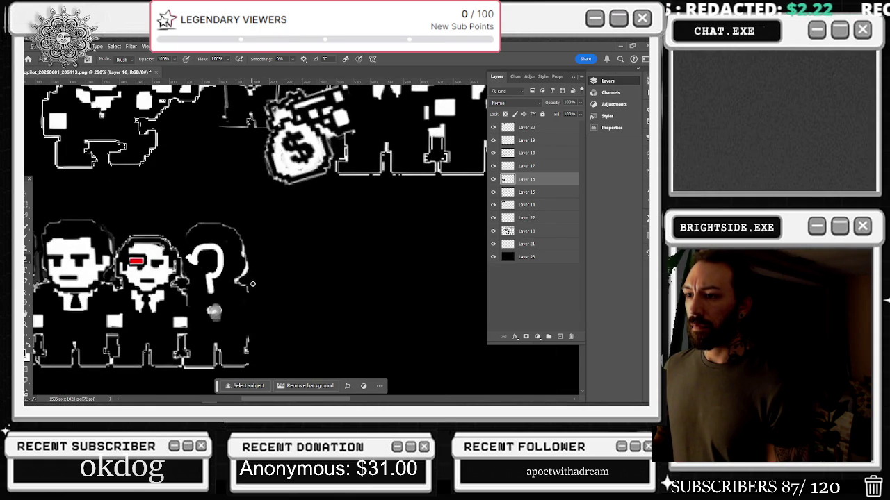
scroll(205, 212, "down", 3)
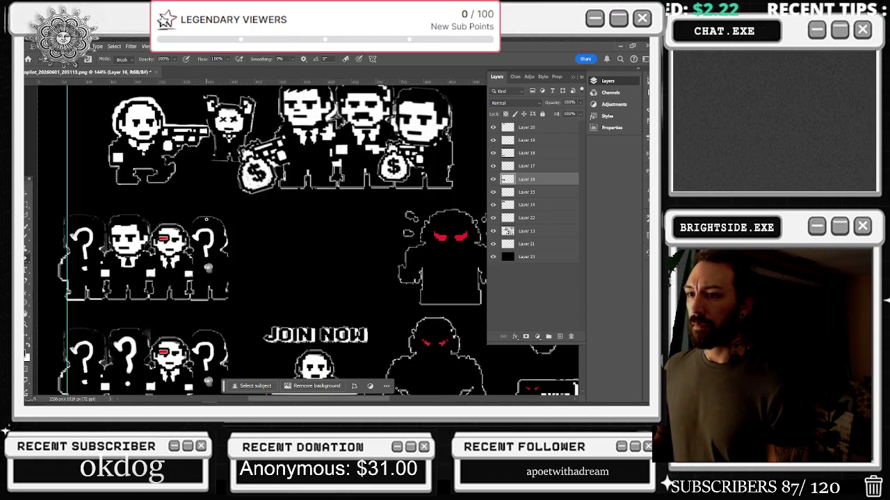
scroll(205, 222, "down", 2)
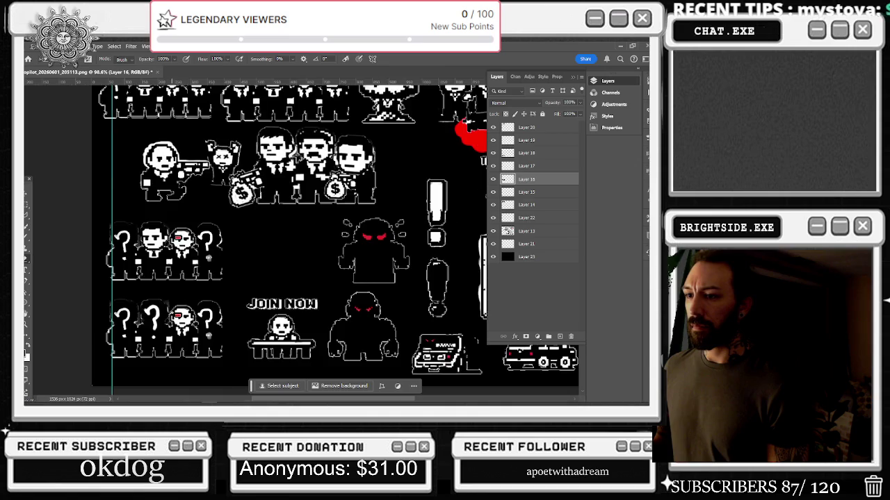
scroll(168, 311, "up", 2)
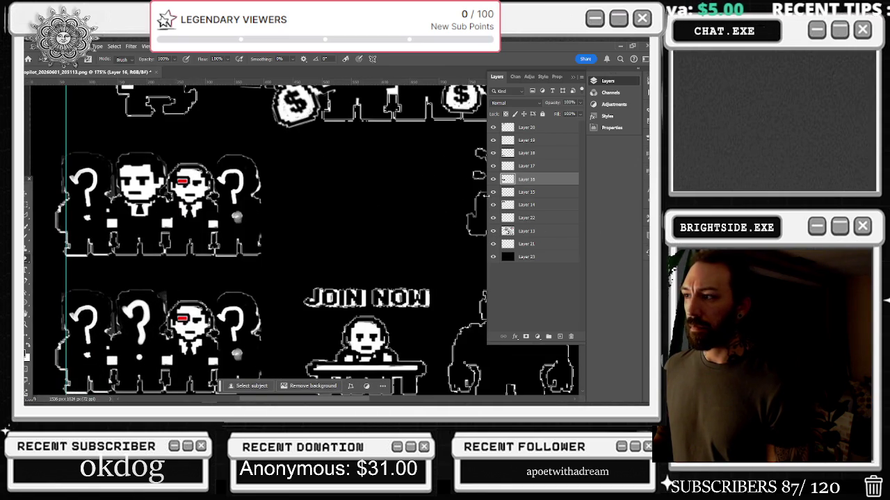
left_click(493, 179)
left_click(494, 179)
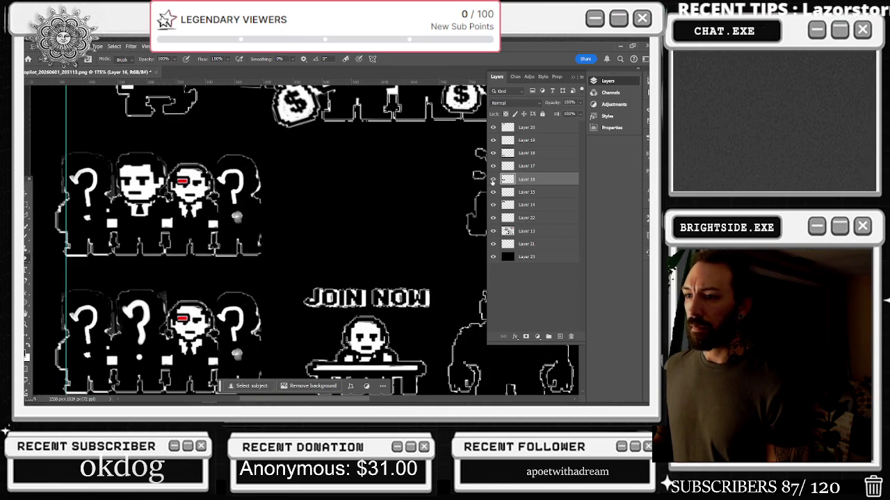
left_click(492, 153)
left_click(493, 153)
left_click(526, 153)
scroll(173, 301, "up", 2)
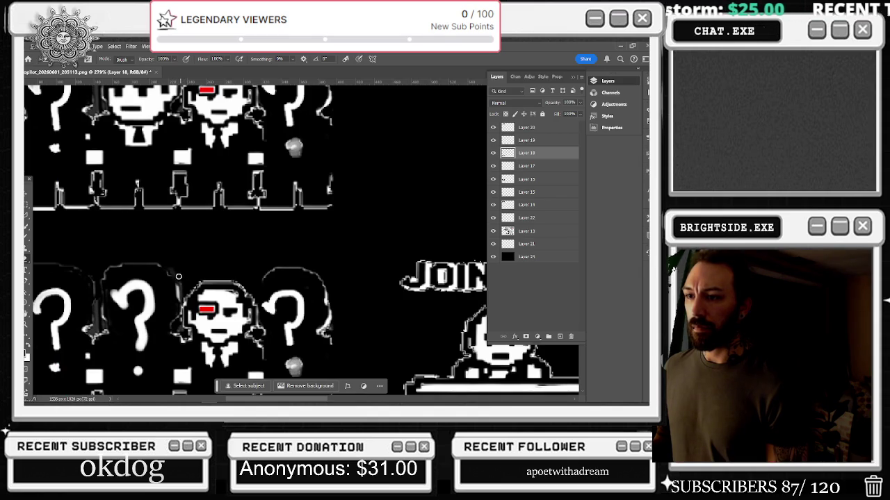